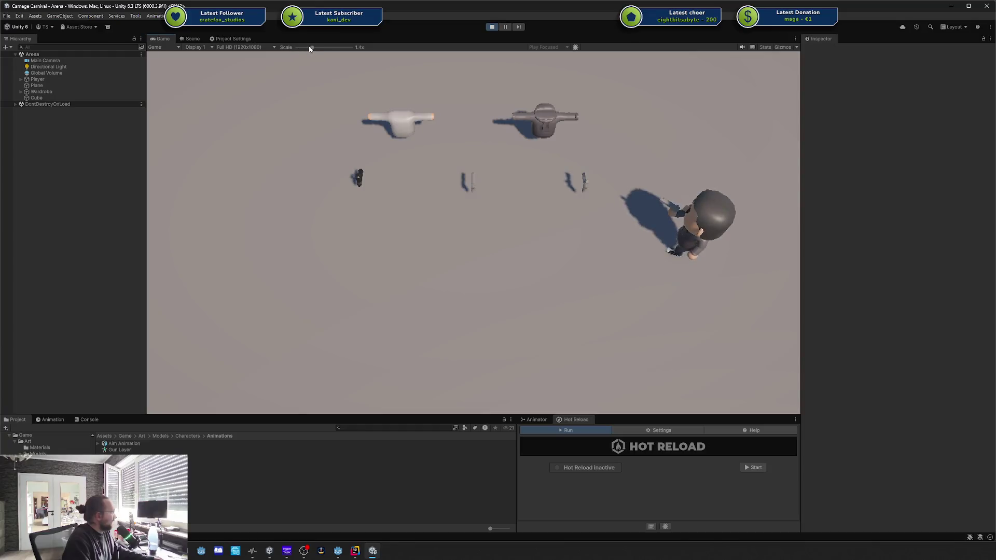
Walk the character around the arena with WASD and fire bullets toward an aimed spot.
key(a)
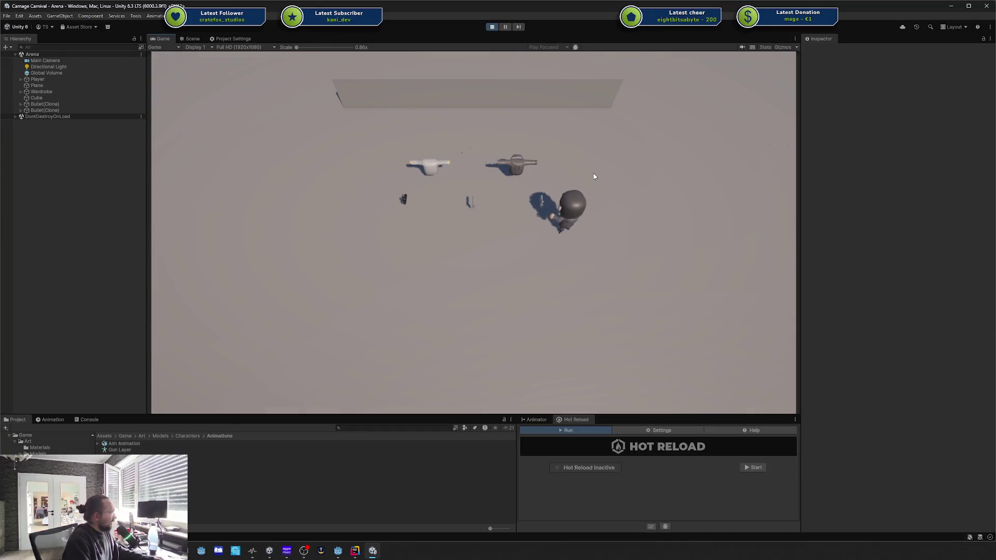
key(d)
key(w)
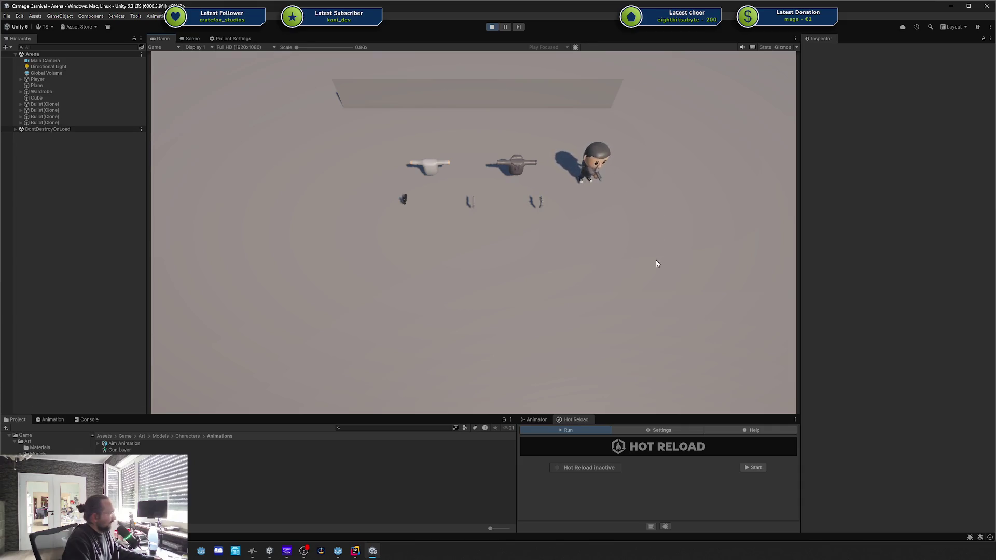
key(s)
key(a)
key(w)
key(s)
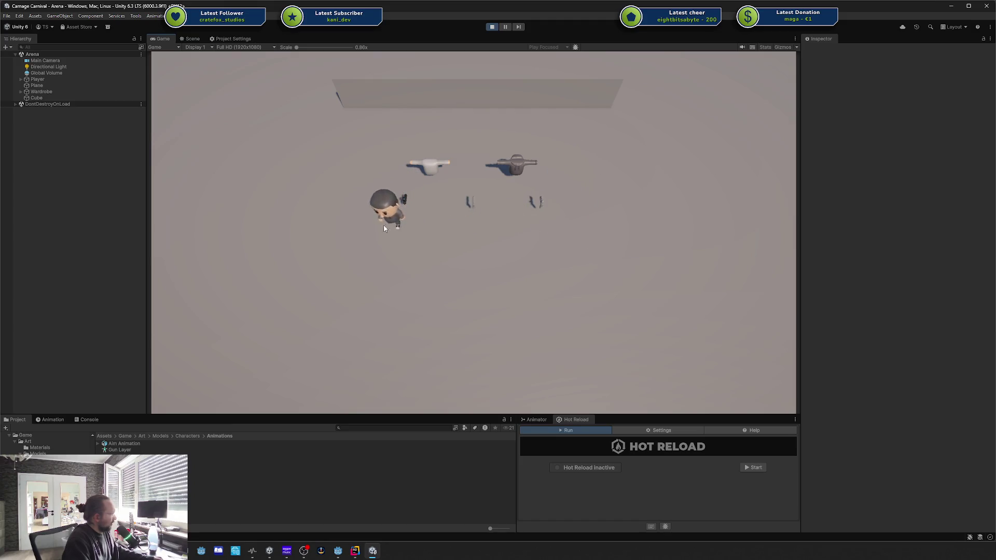
key(w)
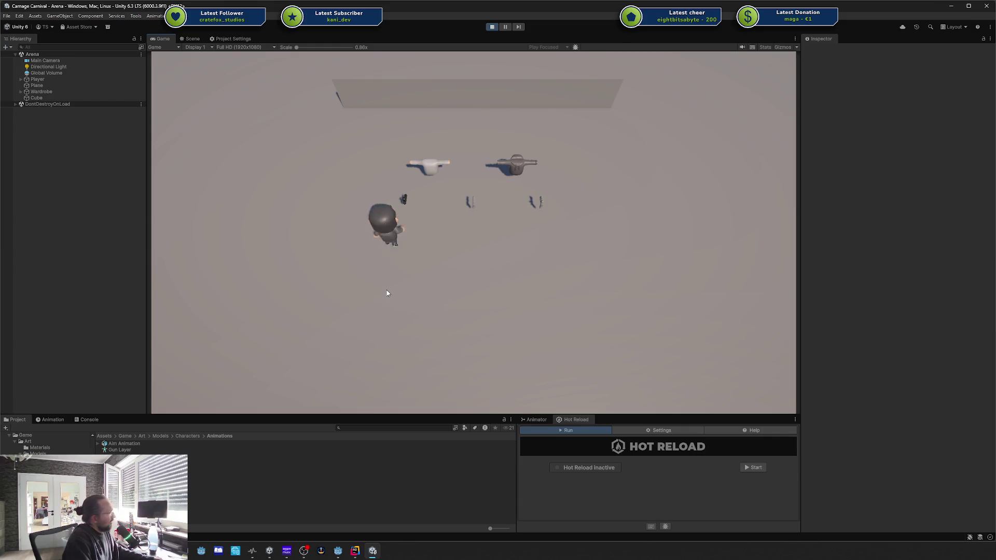
key(d)
key(w)
key(d)
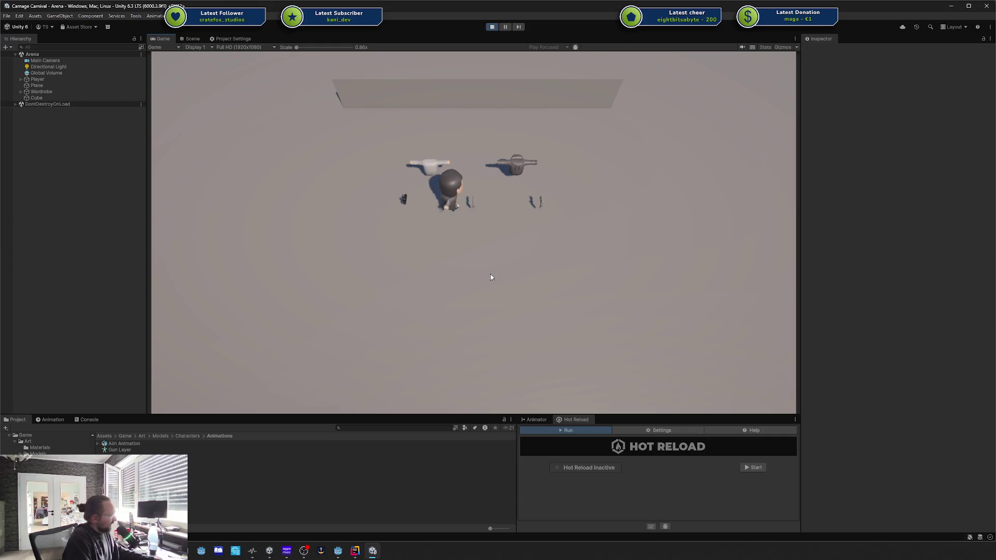
click(471, 265)
Keep walking the character around the arena, up to the back wall and past the dummies.
key(a)
key(w)
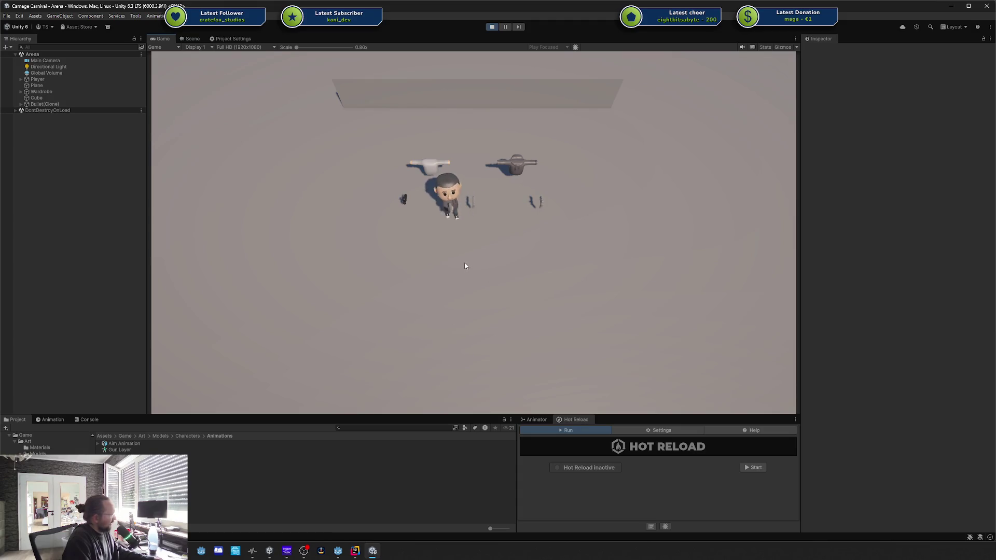
key(w)
key(d)
key(s)
key(a)
key(a)
key(s)
key(d)
key(w)
key(d)
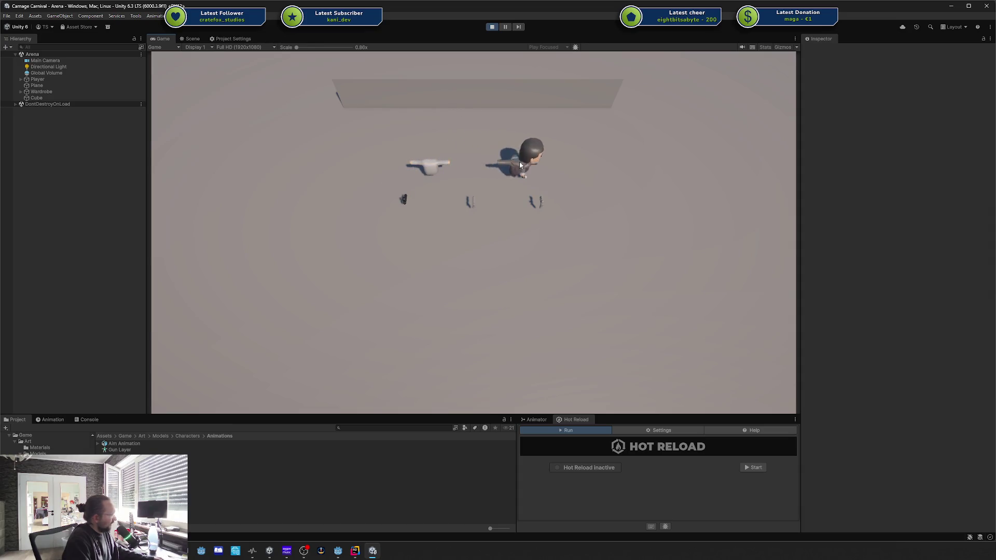
key(a)
key(w)
key(d)
key(d)
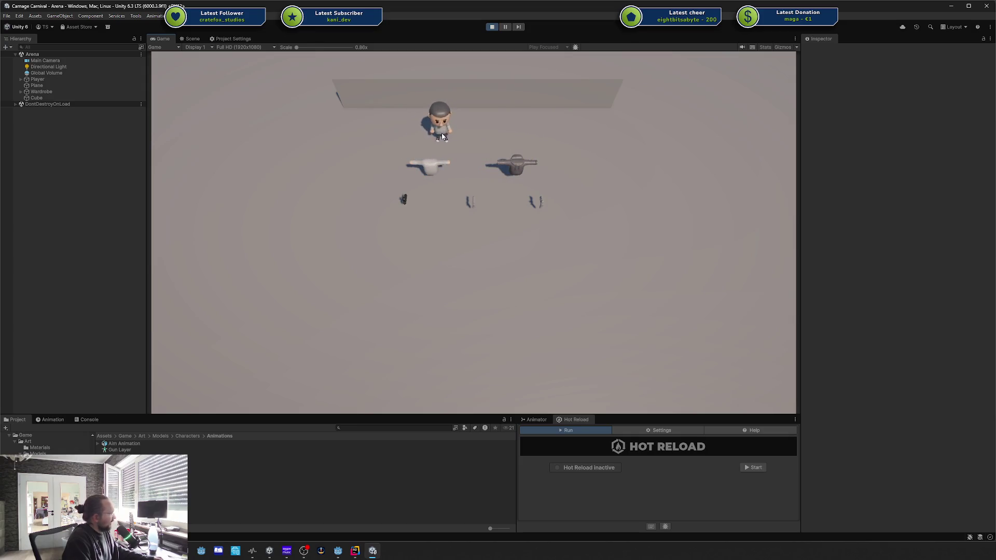
key(d)
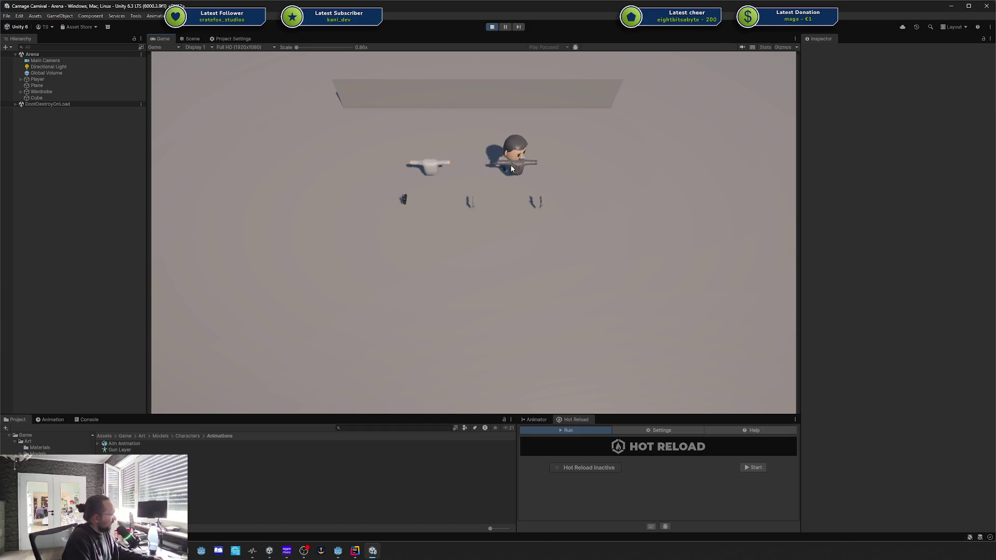
key(a)
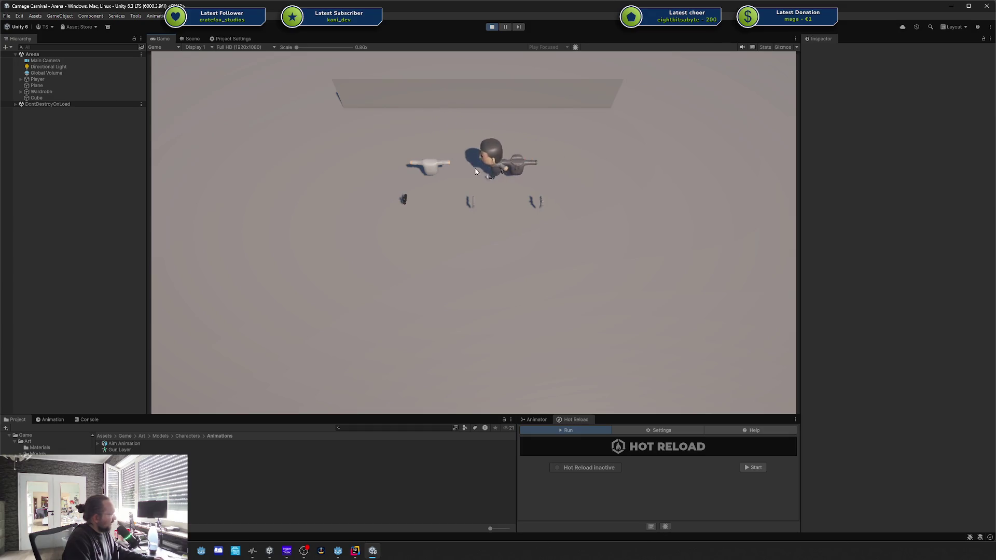
key(d)
key(w)
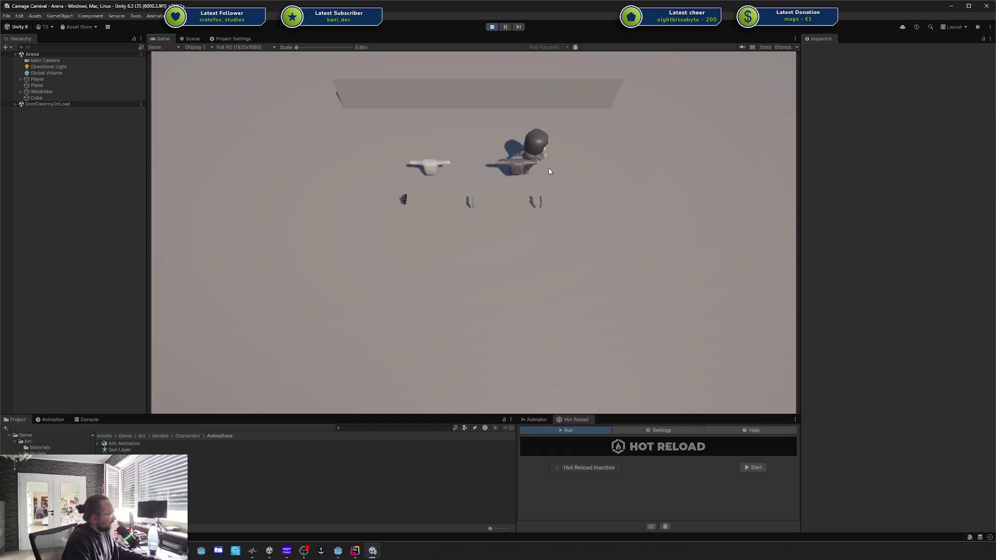
key(a)
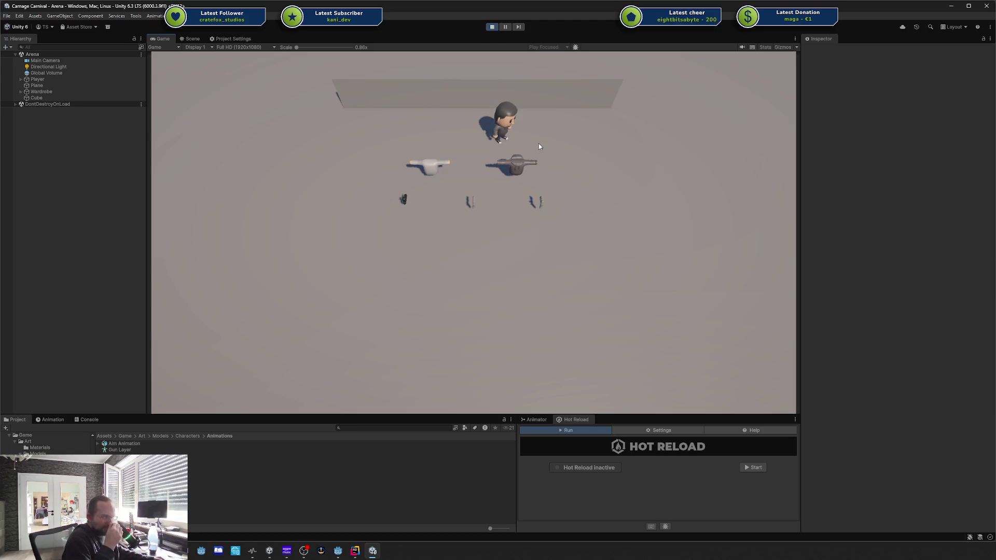
key(s)
key(a)
key(s)
key(d)
Pick up and drop the white gun, walk toward the dark gun, then stop play mode.
key(a)
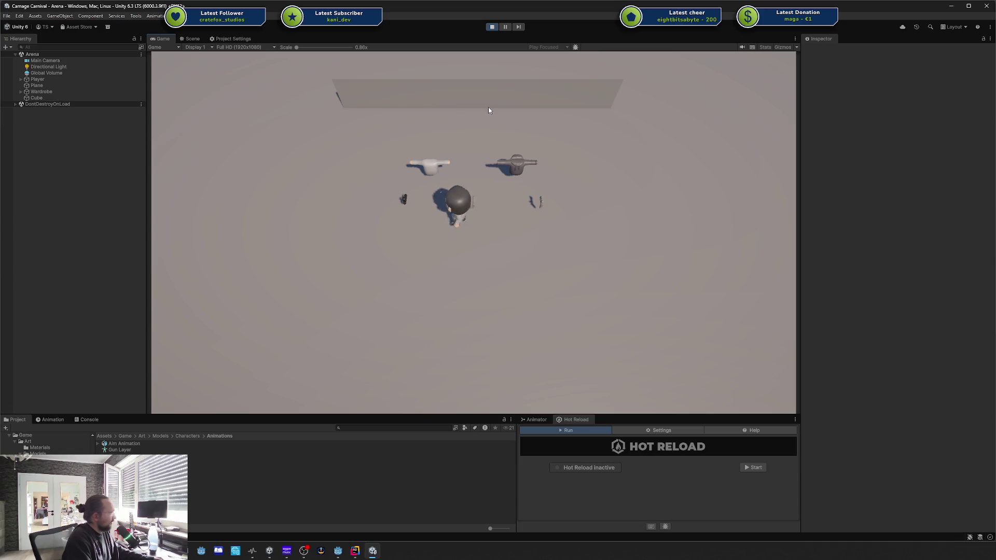
key(d)
key(w)
key(a)
key(d)
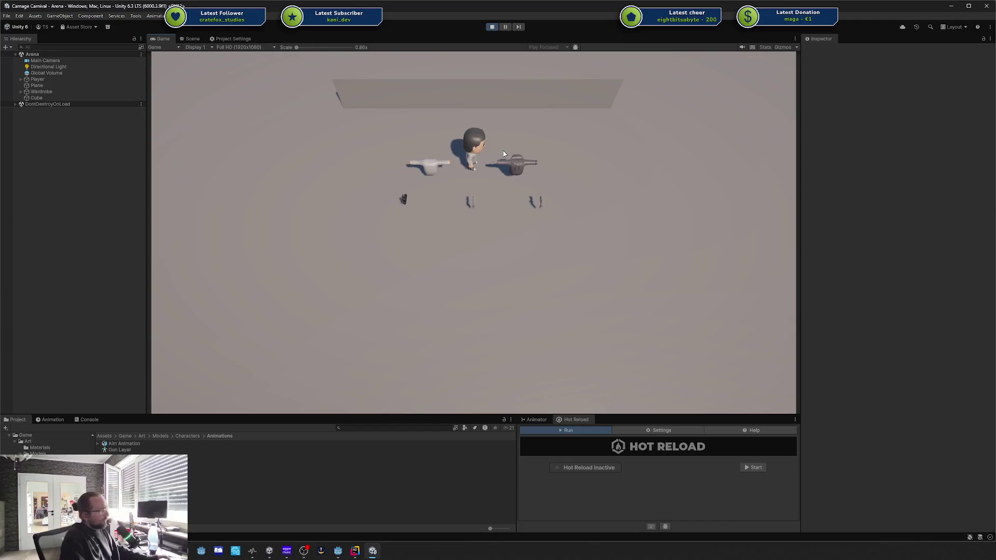
key(w)
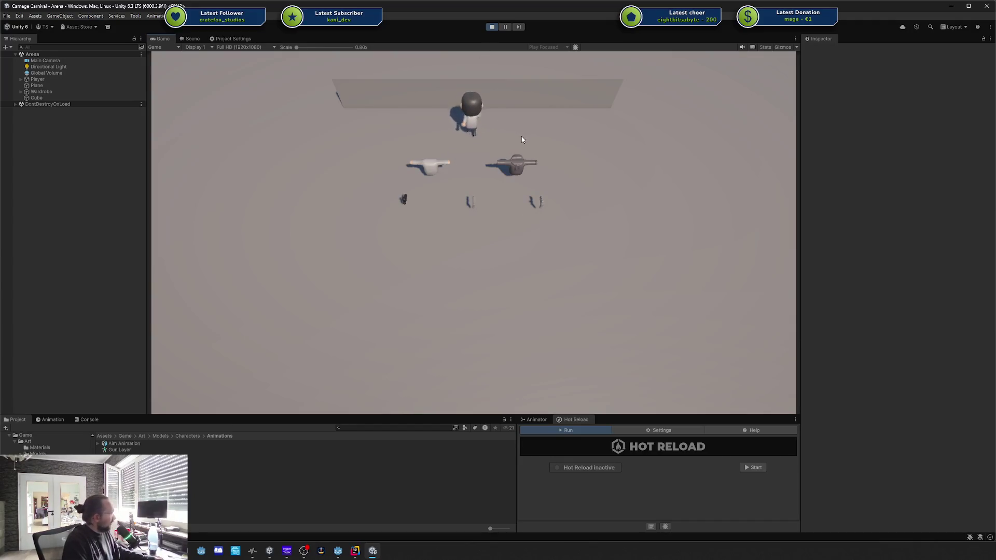
key(s)
key(a)
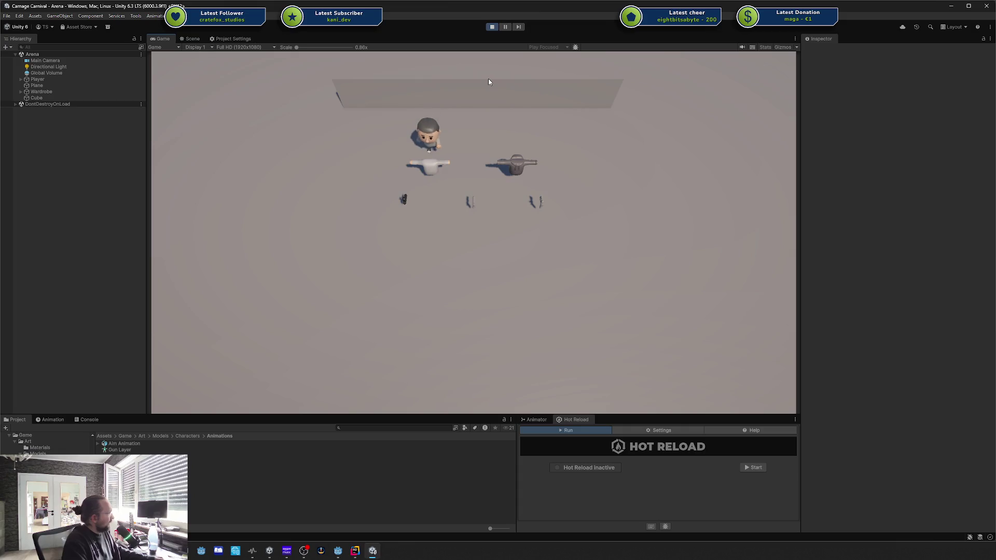
key(w)
click(492, 26)
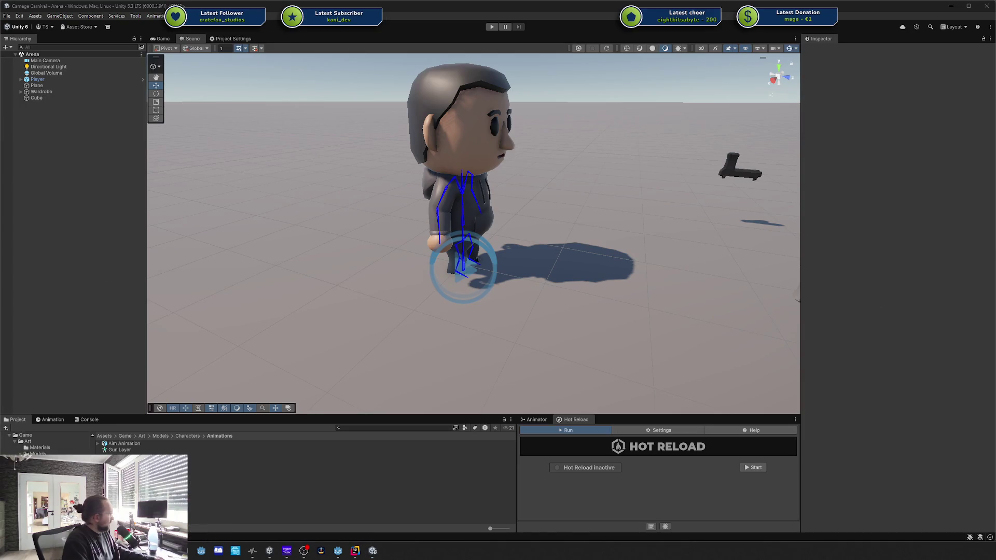
Switch the browser to the Codecks Core Mechanics page.
mouse_move(202, 551)
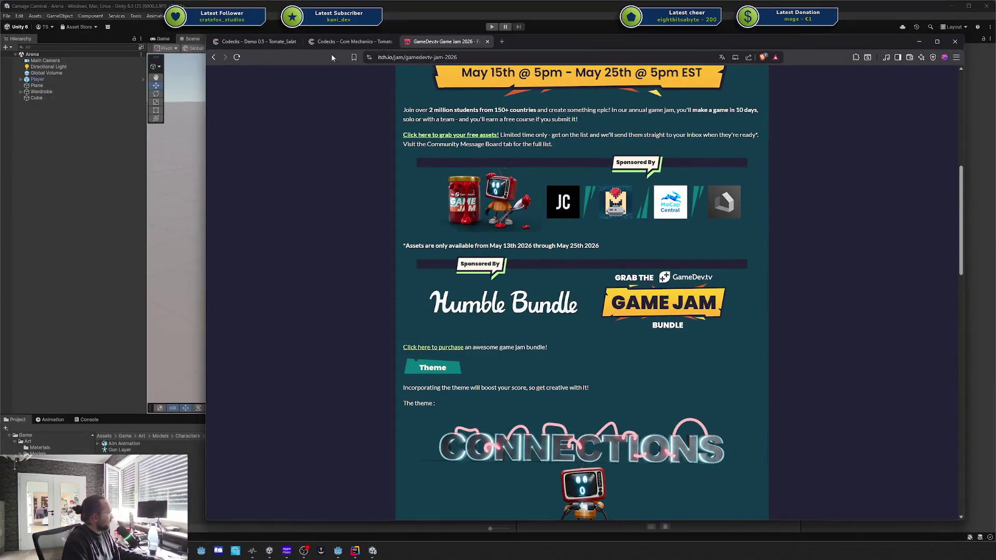
click(353, 41)
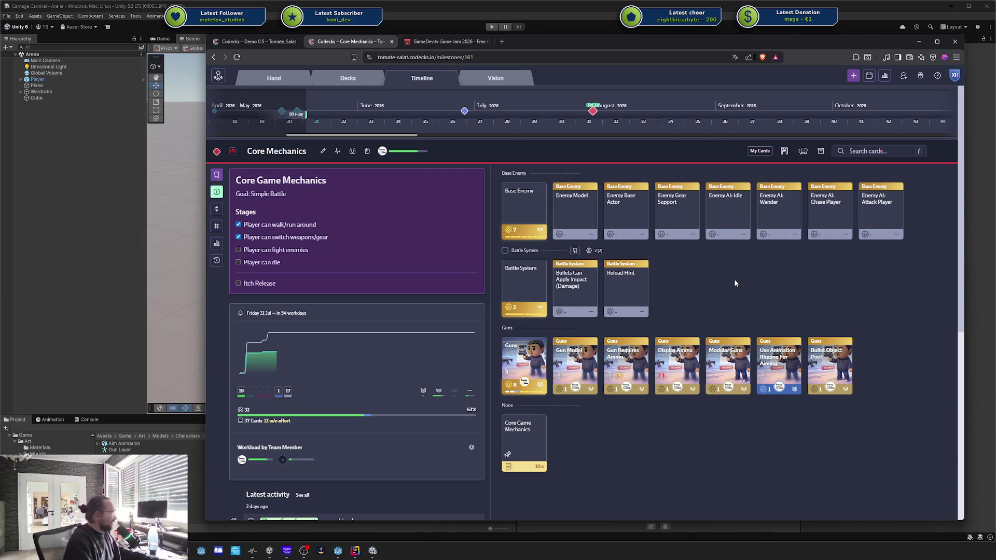
Open the Demo 0.5 milestone and show its cards grouped by deck.
click(486, 107)
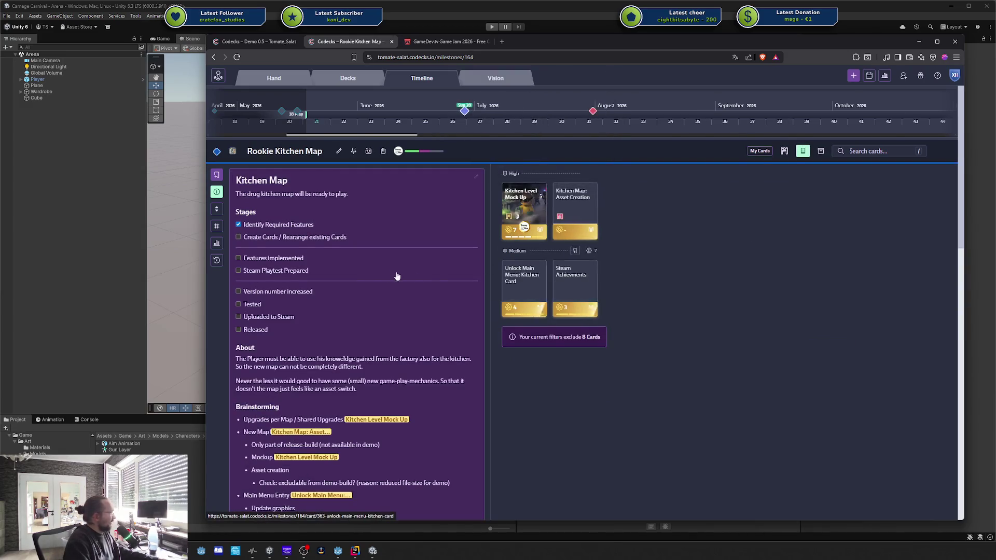
scroll(381, 272, down, 5)
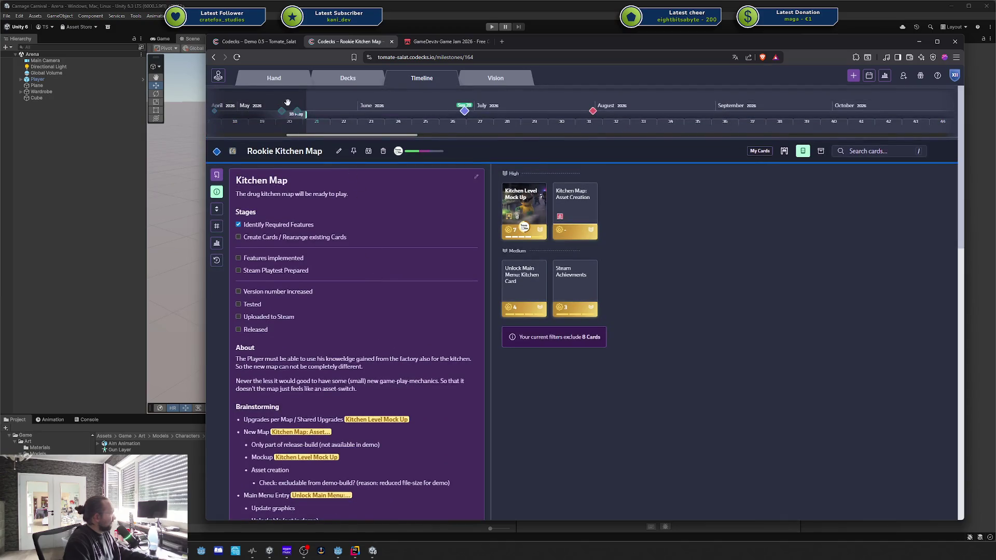
click(297, 111)
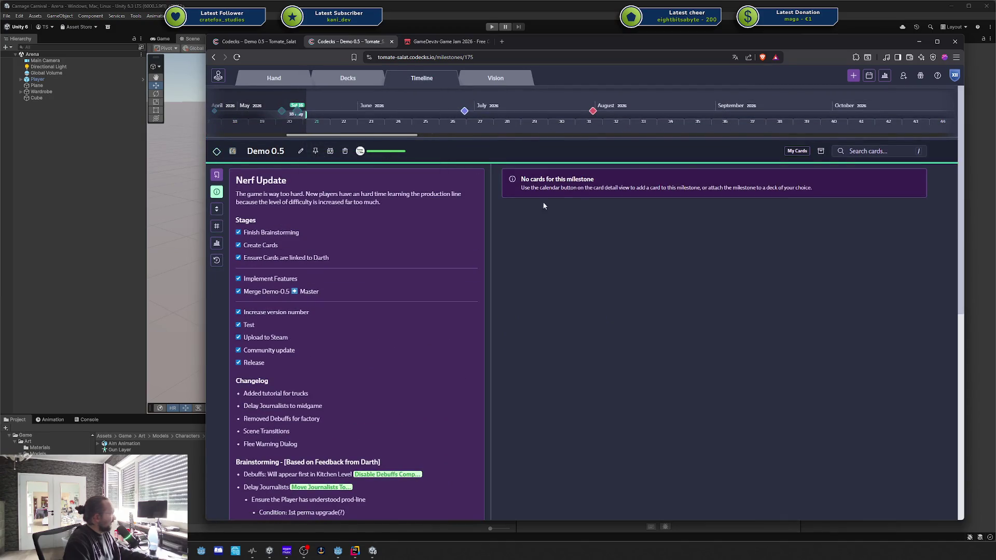
click(821, 151)
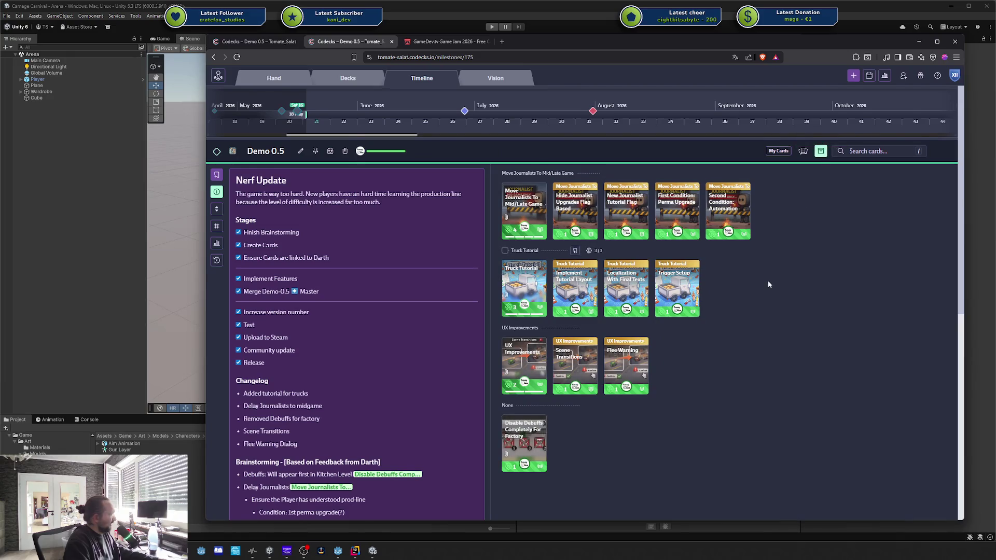
Hide the milestone's cards and scroll through its changelog, notes and activity, then back up.
scroll(768, 279, down, 1)
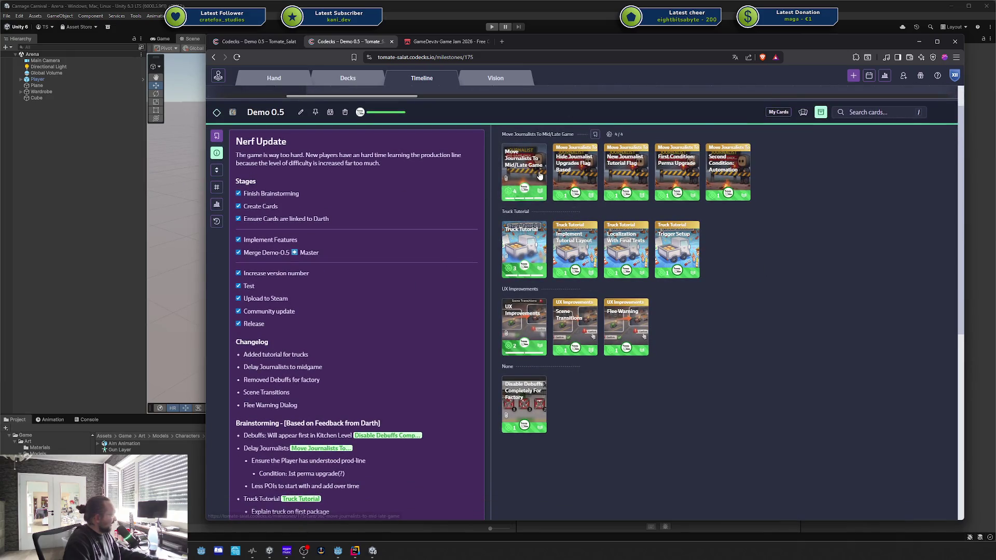
scroll(538, 179, down, 5)
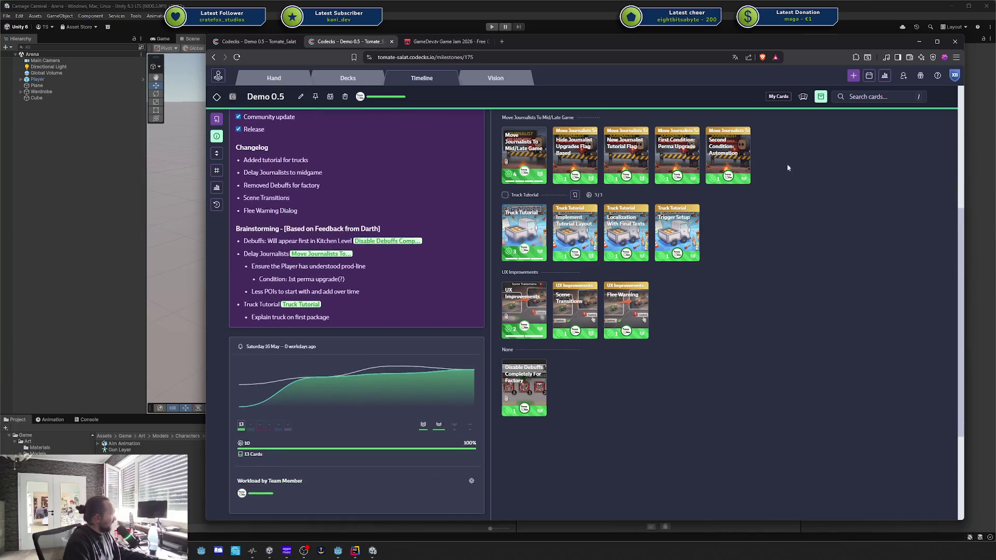
click(821, 97)
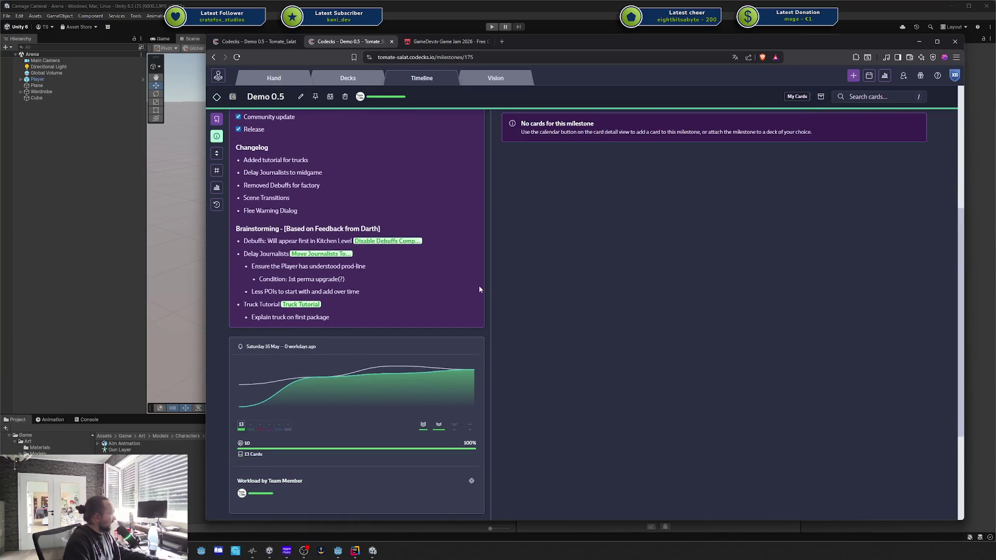
scroll(351, 356, down, 3)
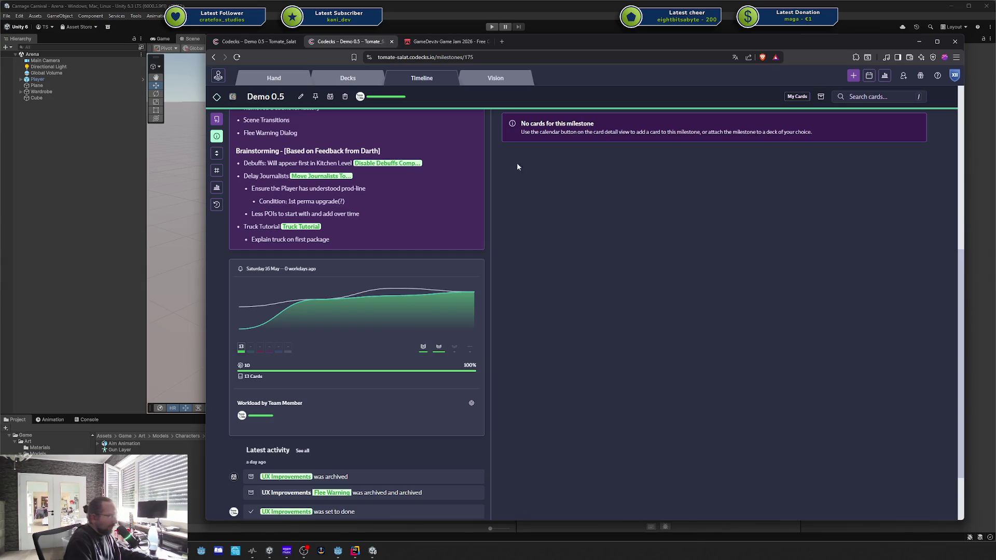
scroll(469, 230, up, 6)
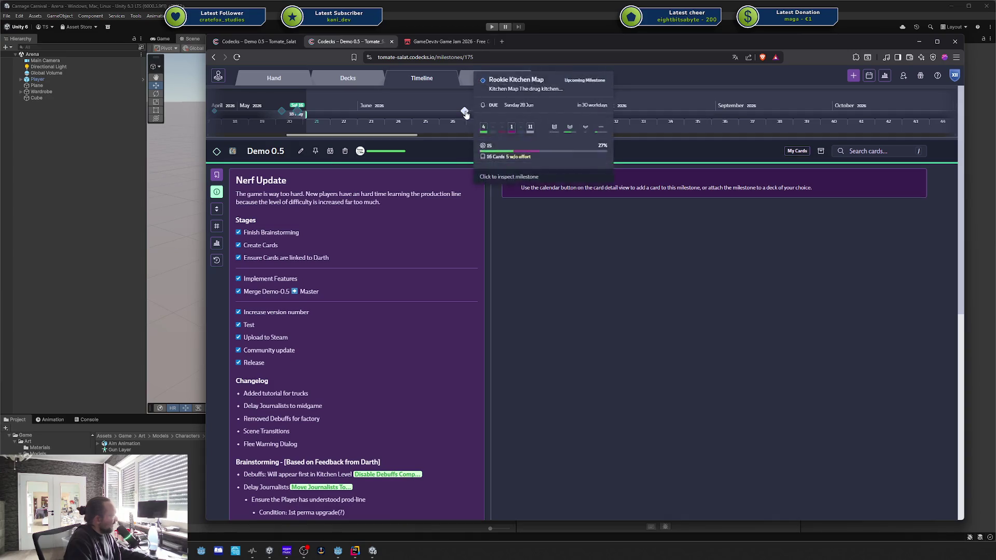
Open the Rookie Kitchen Map milestone and review its workload and burndown metrics.
click(466, 110)
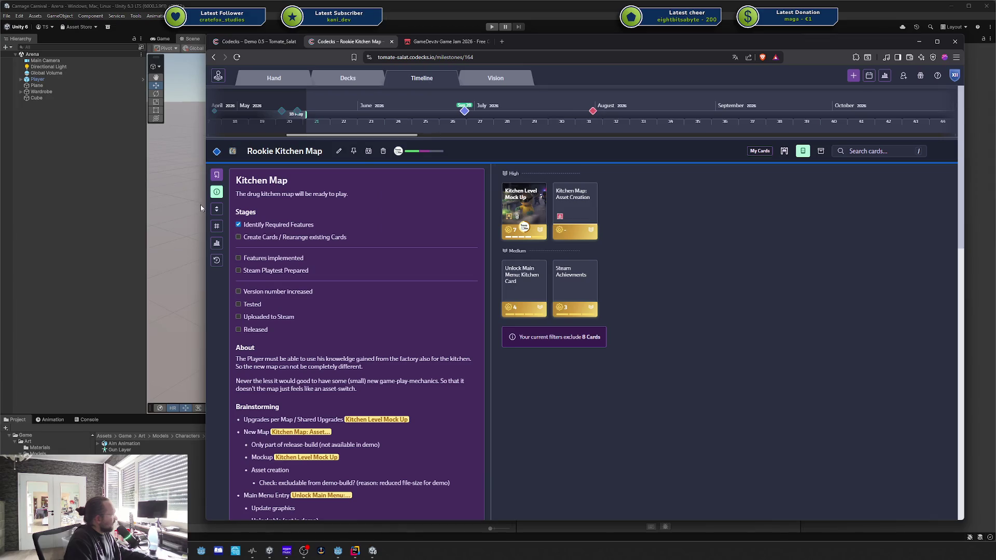
click(216, 242)
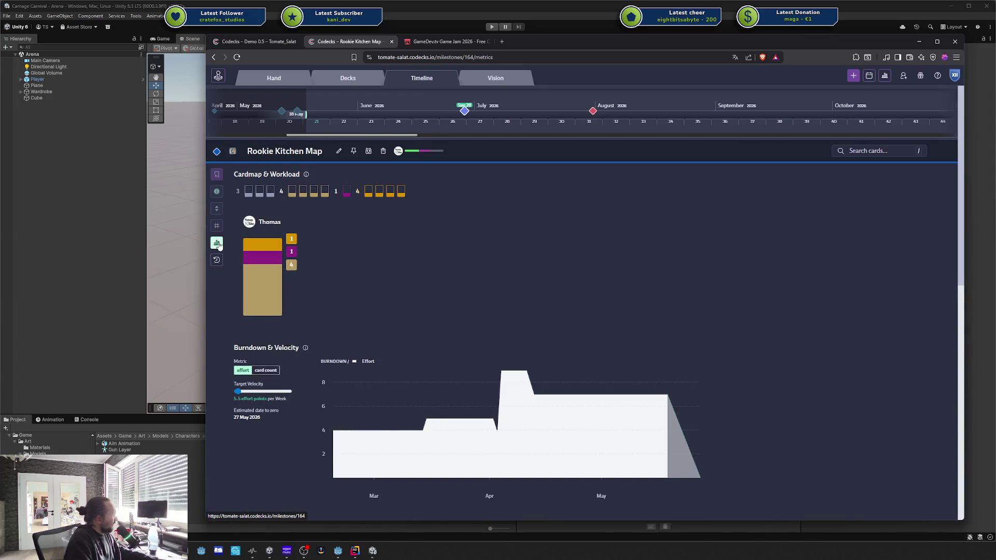
scroll(397, 301, down, 1)
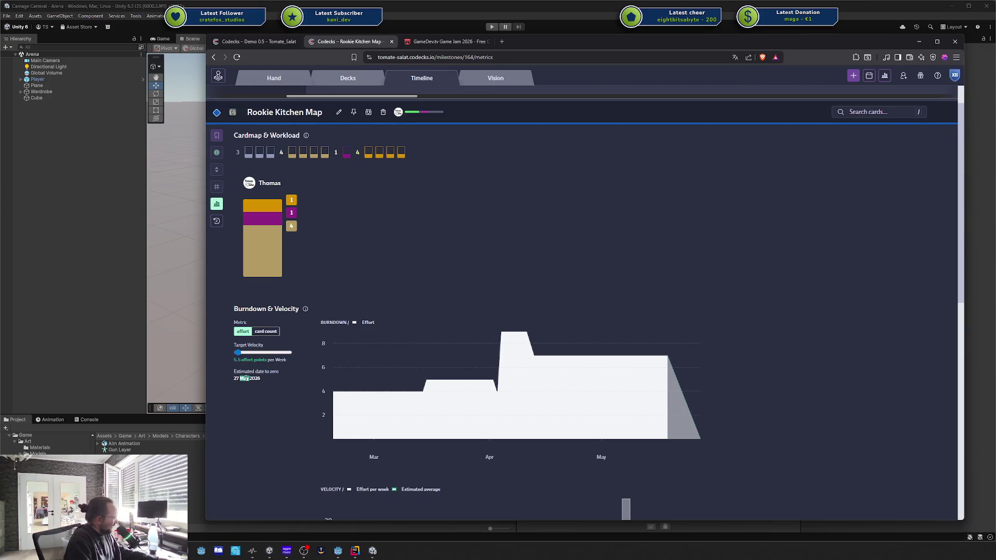
Clear a stray text selection, return to the milestone's description and cards, then bring Unity forward.
click(232, 378)
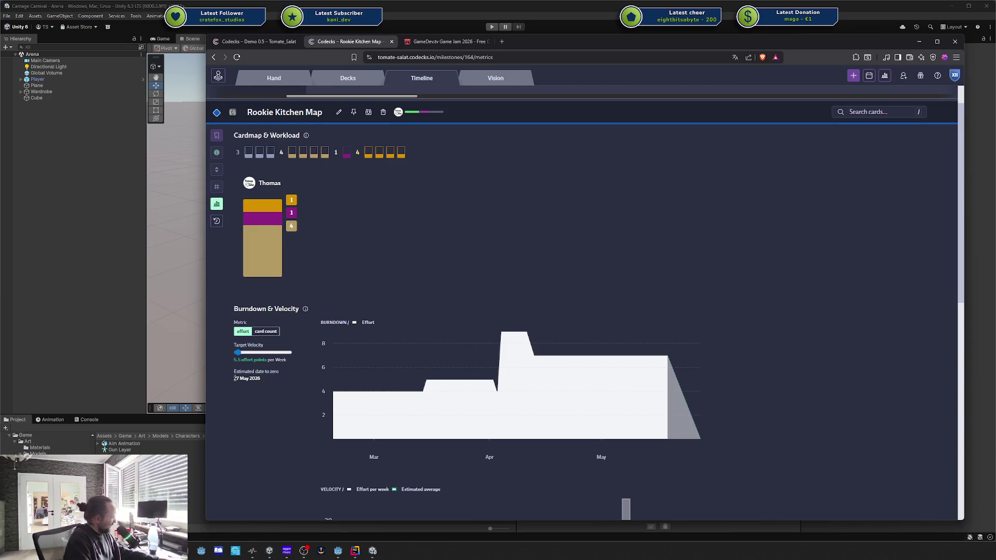
drag(267, 377, 220, 375)
click(248, 381)
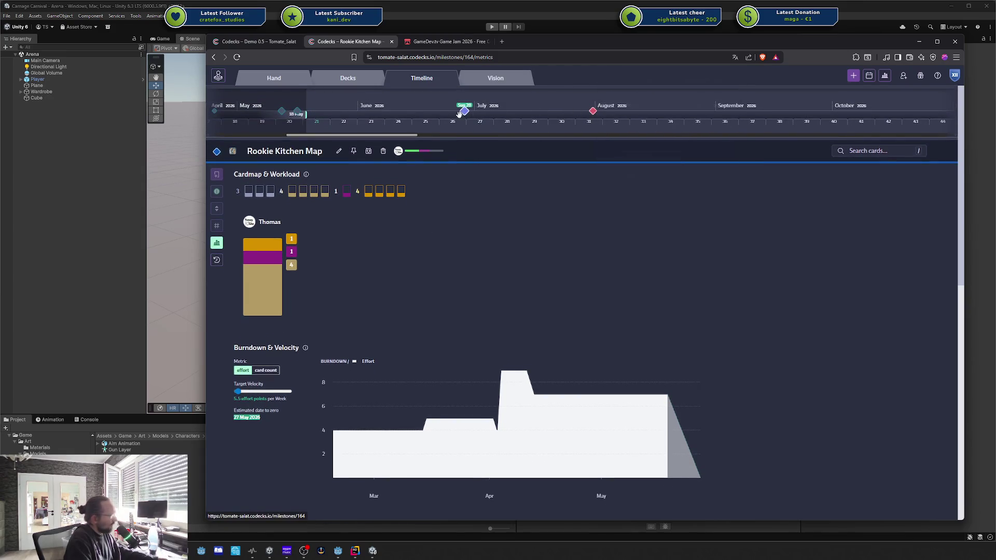
click(464, 111)
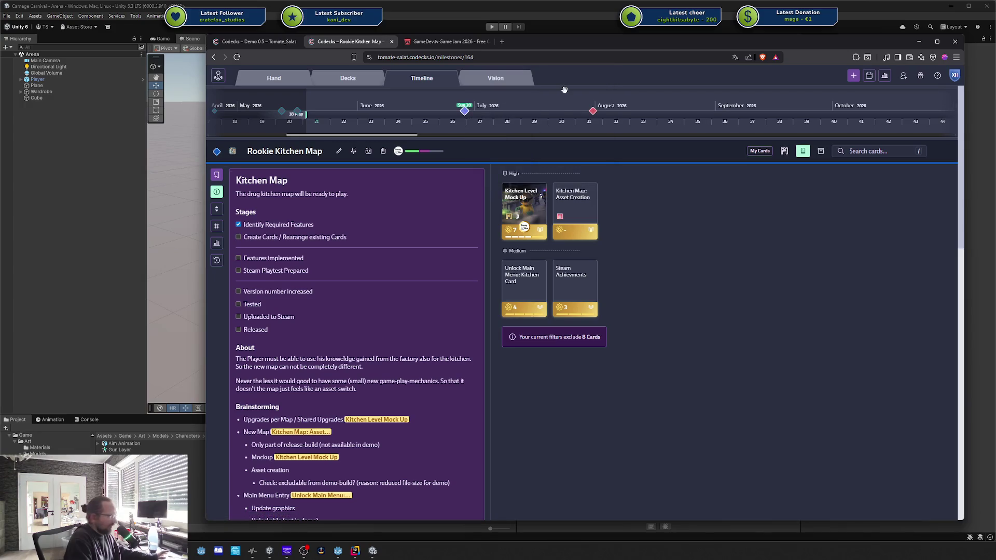
click(157, 211)
Expand the Player rig and select the chest bone, orbit to view the character, then switch to Godot.
click(462, 179)
click(55, 292)
mouse_move(457, 207)
mouse_down()
mouse_move(485, 190)
mouse_move(409, 149)
mouse_up()
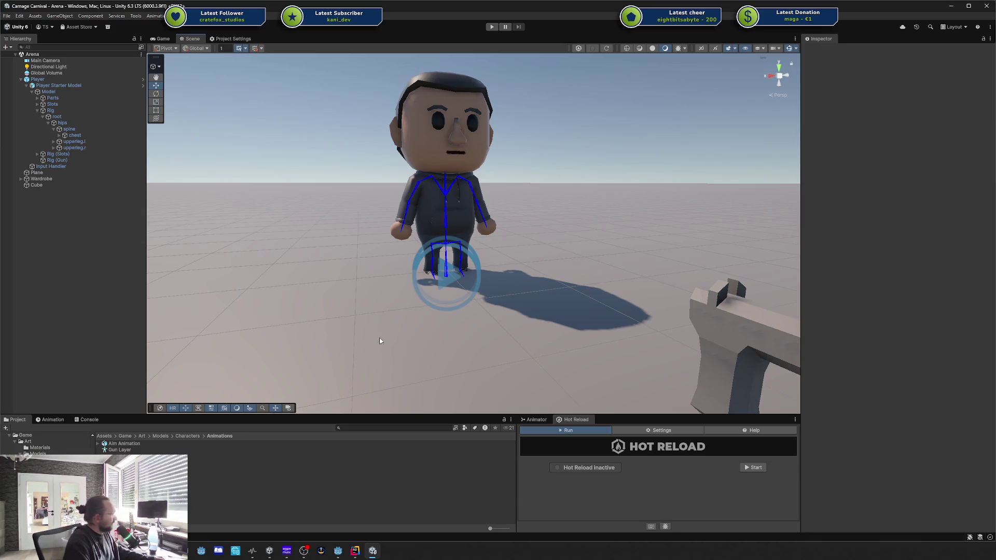
mouse_move(318, 247)
mouse_down()
mouse_move(413, 177)
mouse_move(400, 233)
mouse_up()
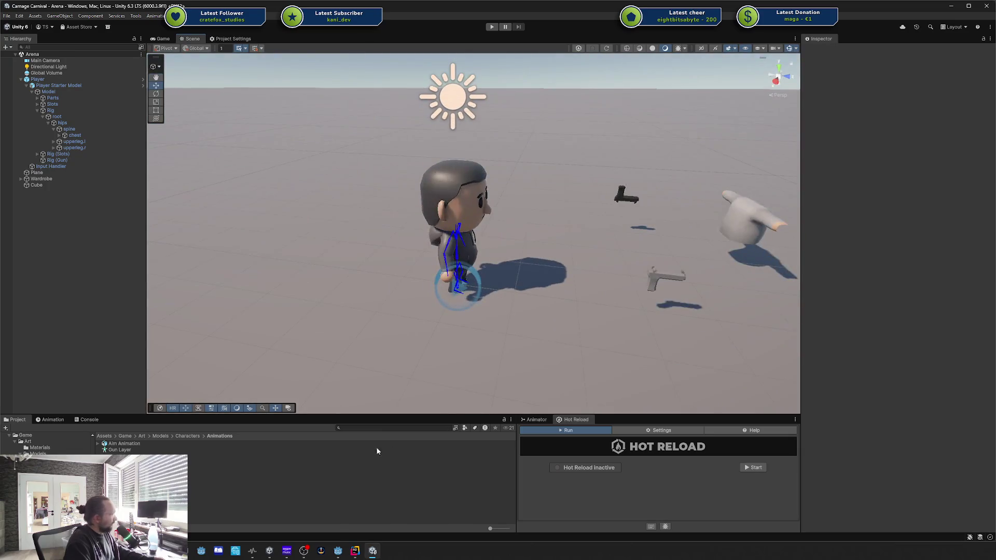
click(338, 551)
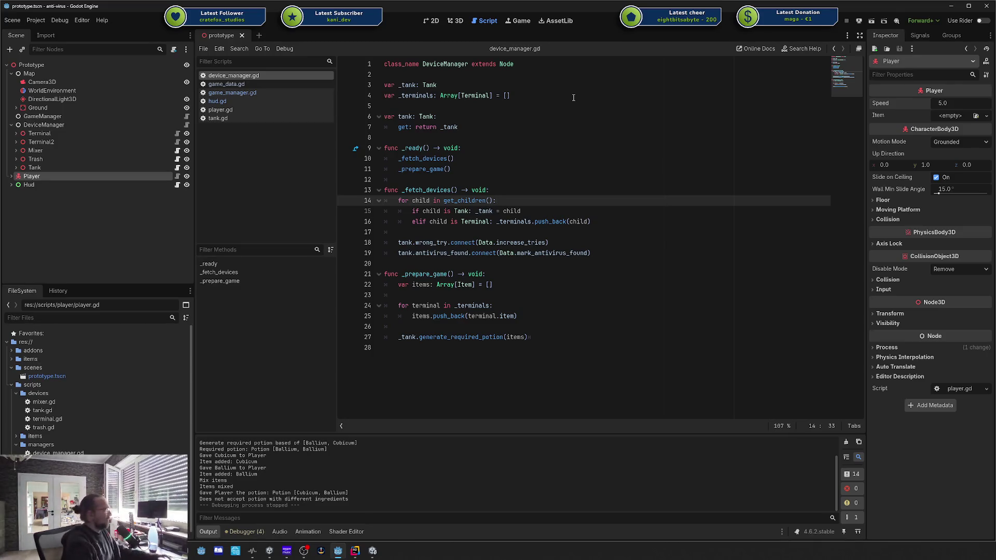
Run the game with F5, collect Cubicum from the spheres and drop it into the cube.
key(F5)
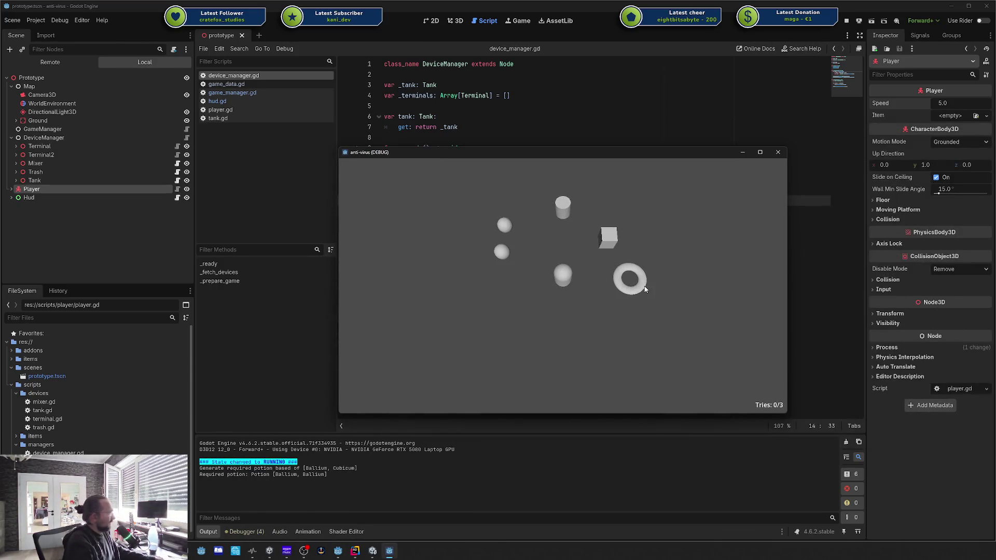
key(w)
key(a)
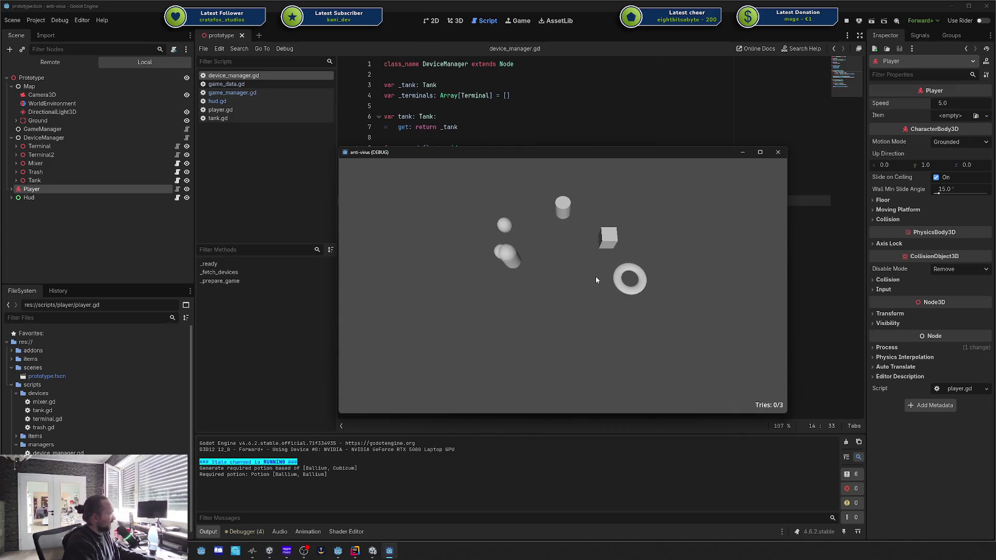
key(d)
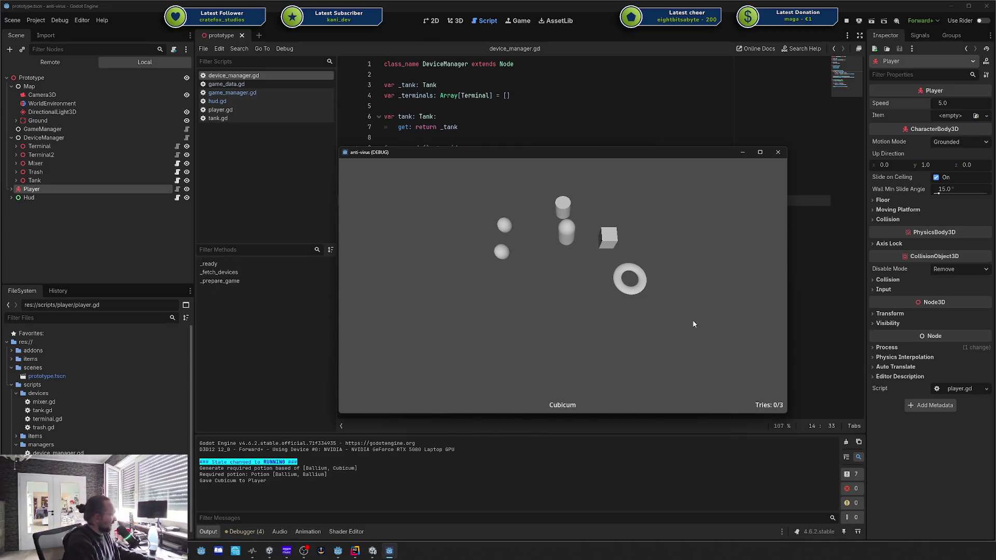
key(d)
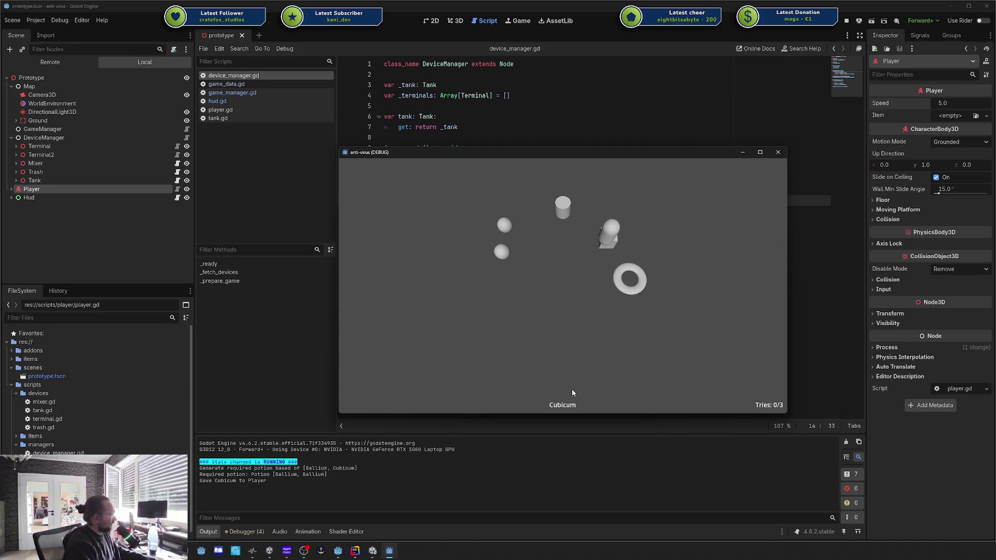
key(s)
Add Ballium to the cube to mix the potion, deliver it to the ring, then close the game.
key(a)
key(w)
key(a)
key(d)
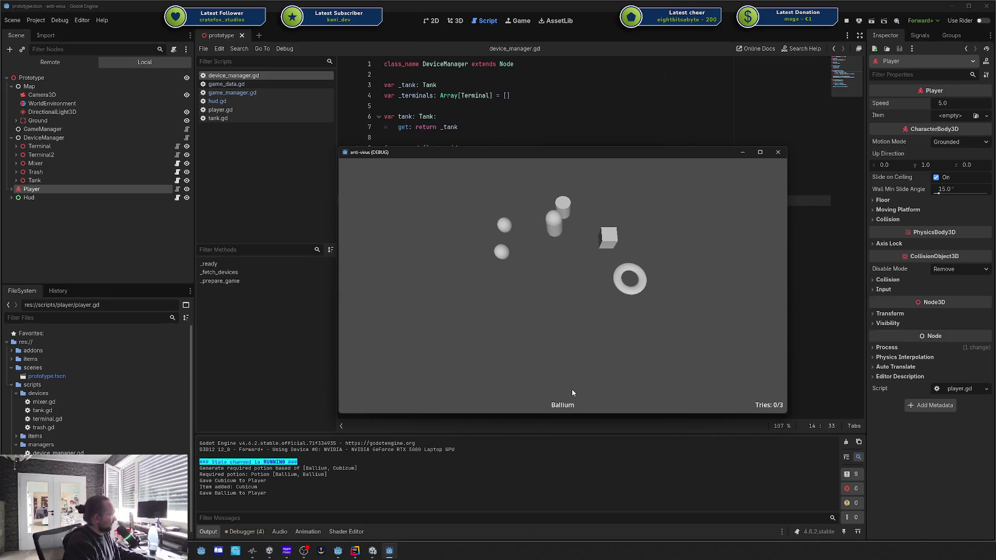
key(d)
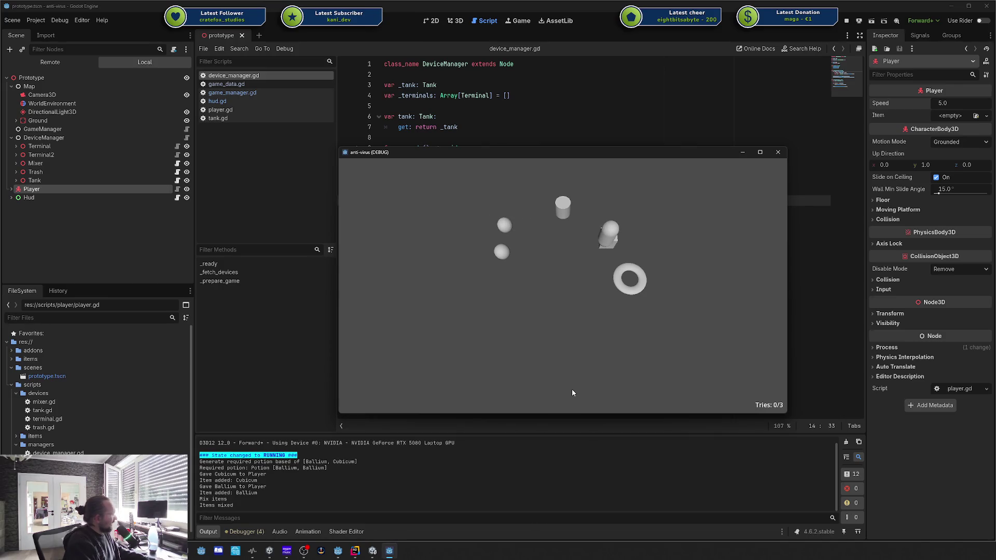
key(s)
key(d)
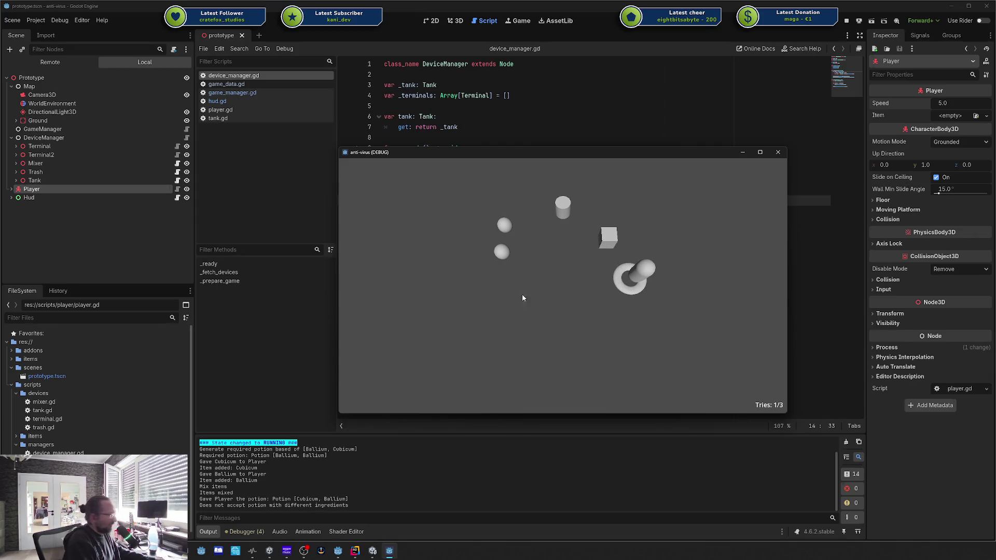
drag(409, 150, 386, 136)
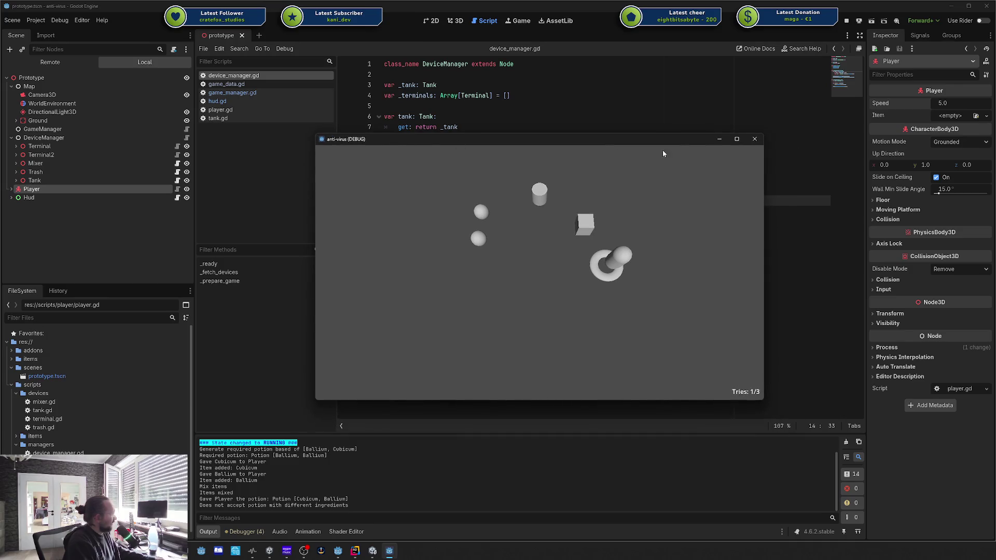
click(755, 139)
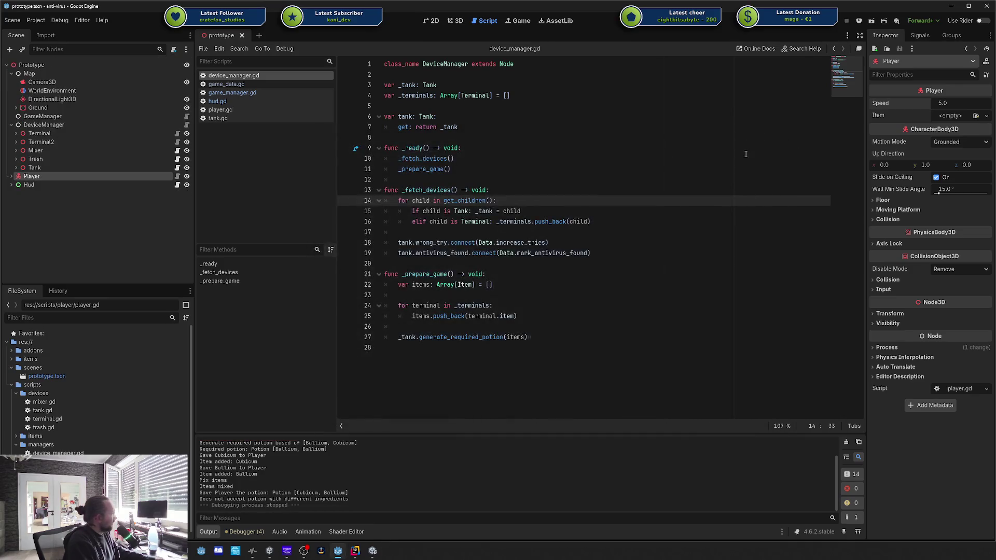
Place the caret at the ends of lines 10 and 14 in device_manager.gd.
click(742, 158)
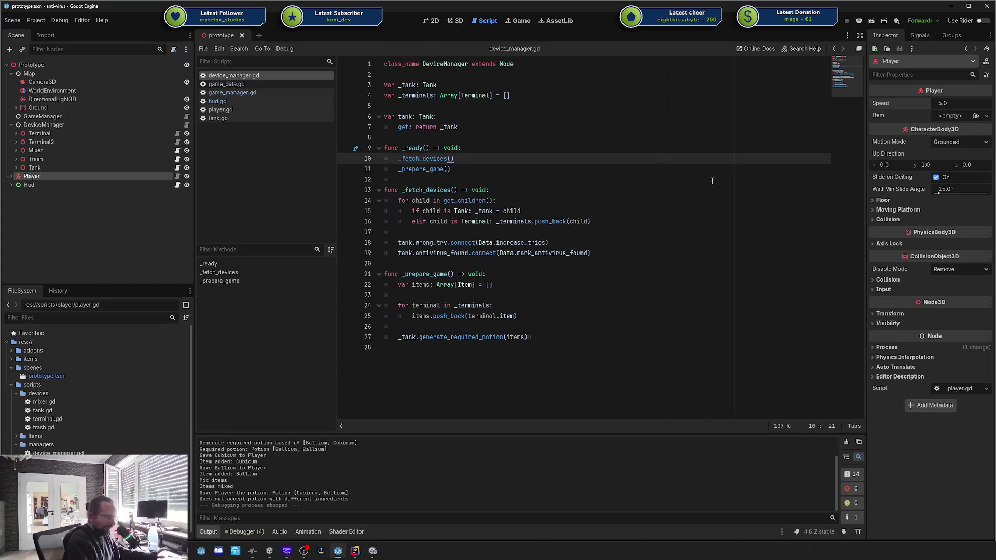
click(640, 199)
click(566, 163)
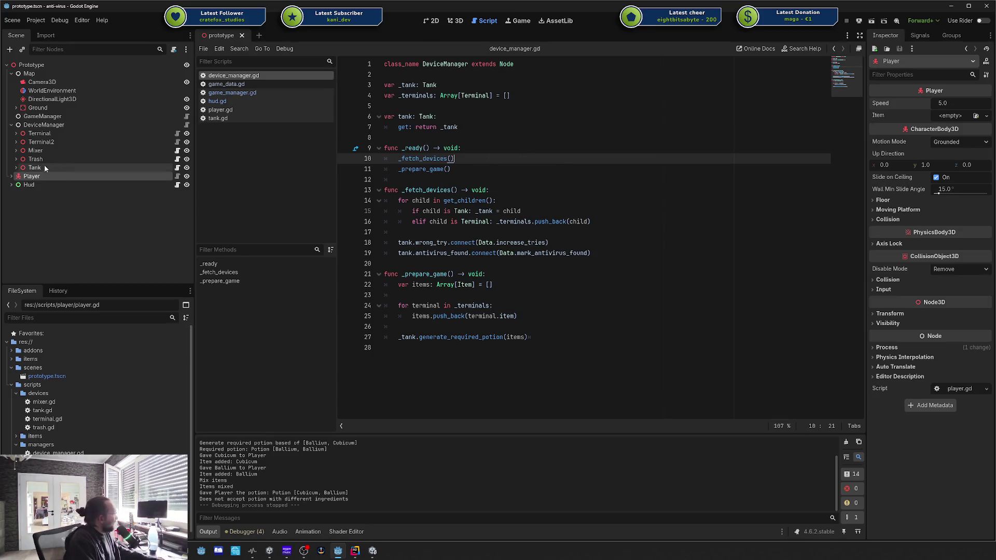
Collapse the DeviceManager and Map nodes in the Scene dock, then minimize Godot.
click(11, 125)
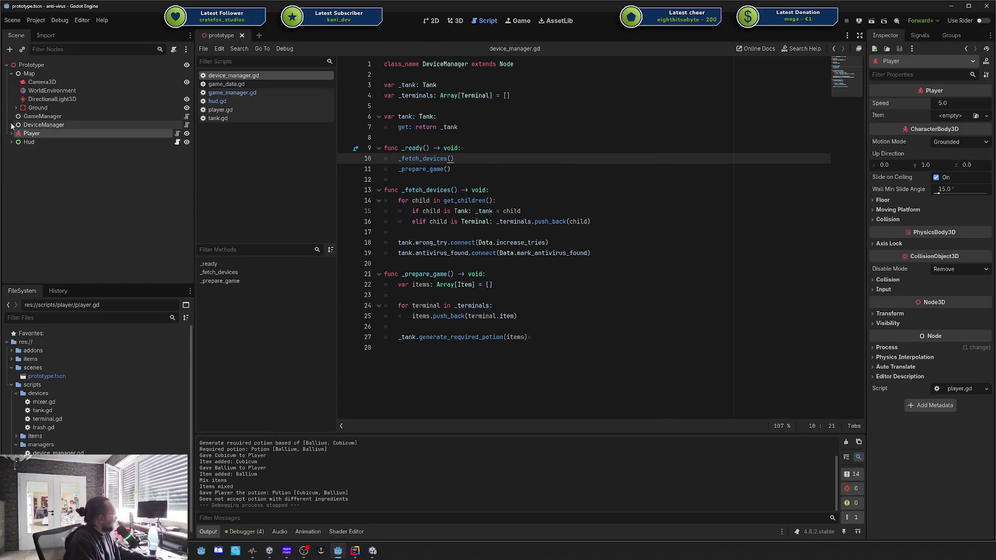
click(11, 73)
click(600, 219)
click(603, 190)
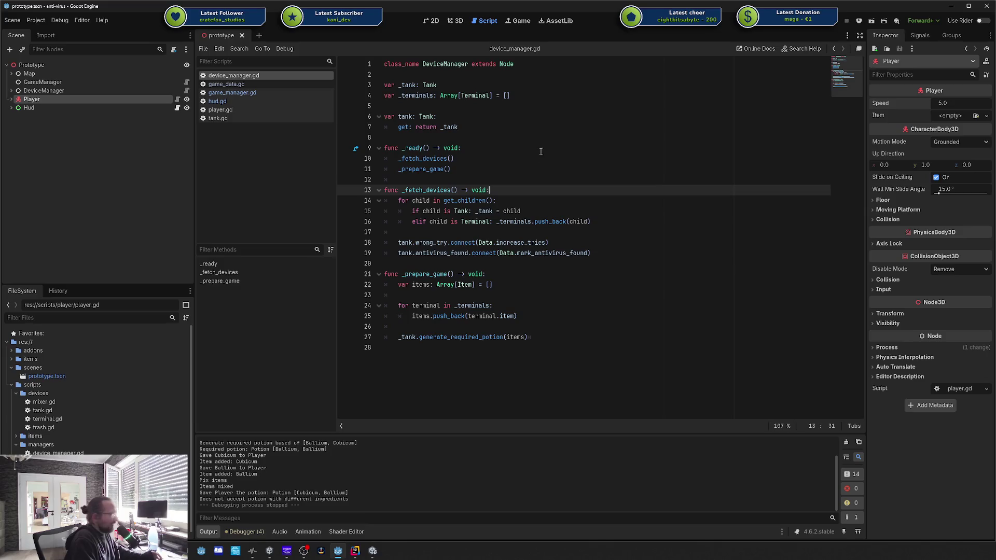
click(952, 6)
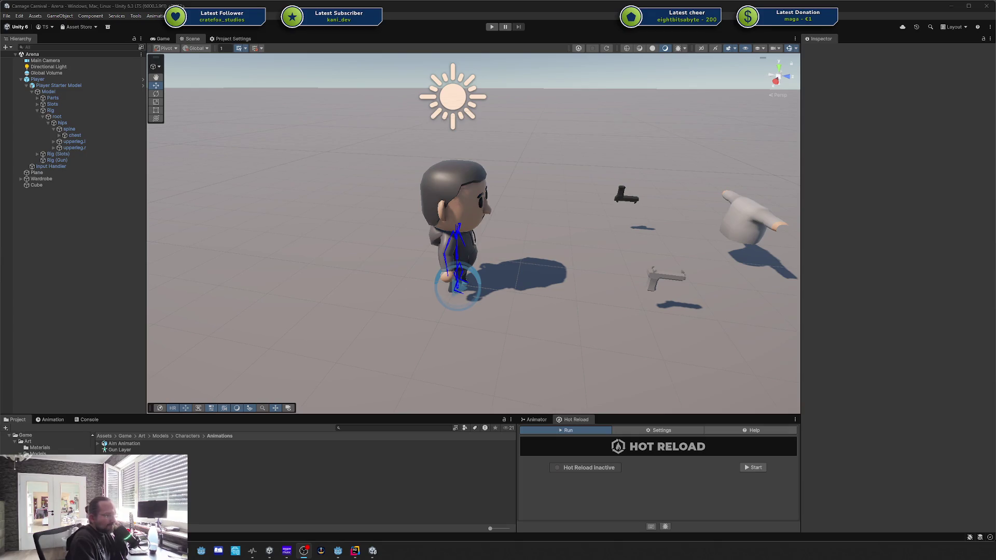
Pan the Scene view to frame the character, then start Hot Reload and widen its panel.
mouse_move(656, 114)
mouse_down()
mouse_move(574, 136)
mouse_move(624, 162)
mouse_move(565, 154)
mouse_move(605, 197)
mouse_move(743, 206)
mouse_up()
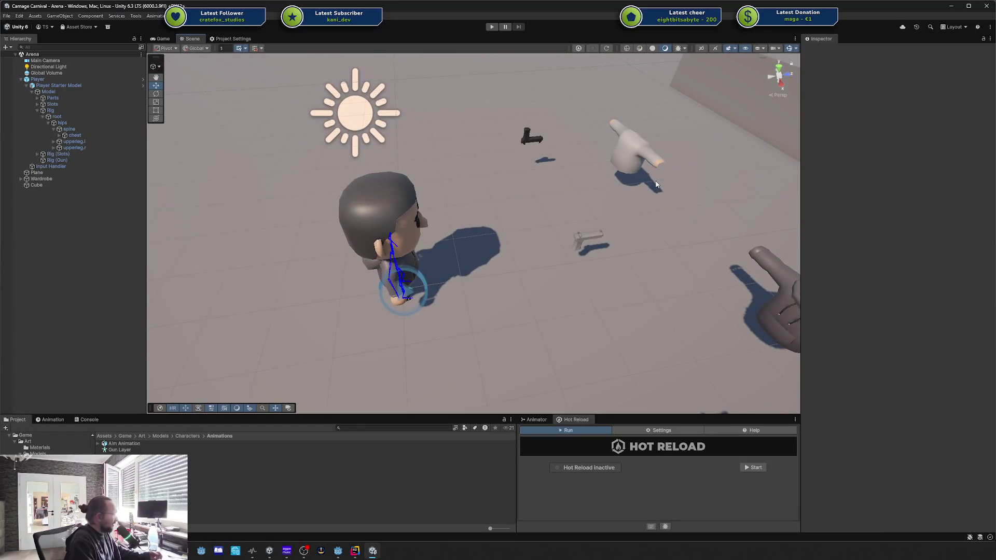
drag(656, 184, 682, 156)
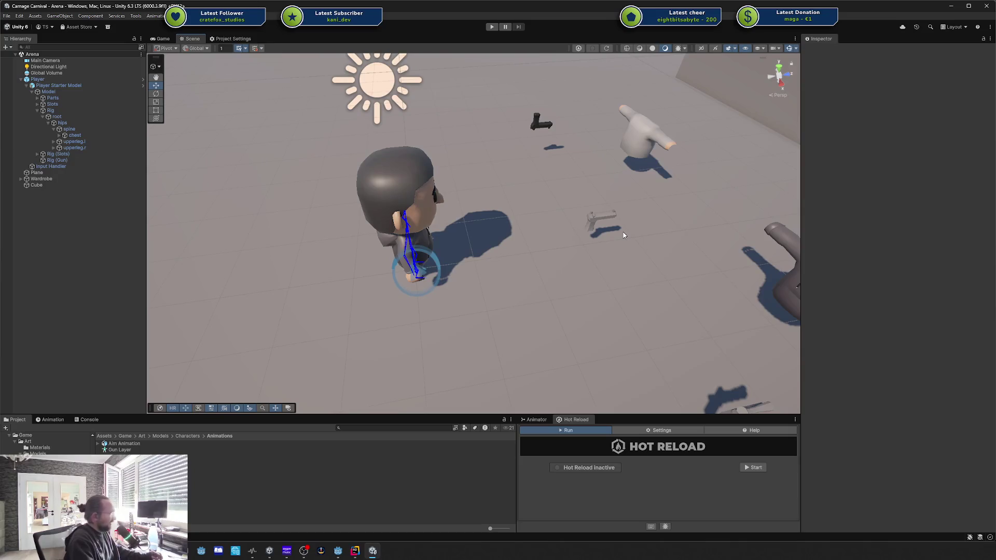
mouse_move(543, 229)
mouse_down()
mouse_move(539, 207)
mouse_move(554, 182)
mouse_move(568, 215)
mouse_up()
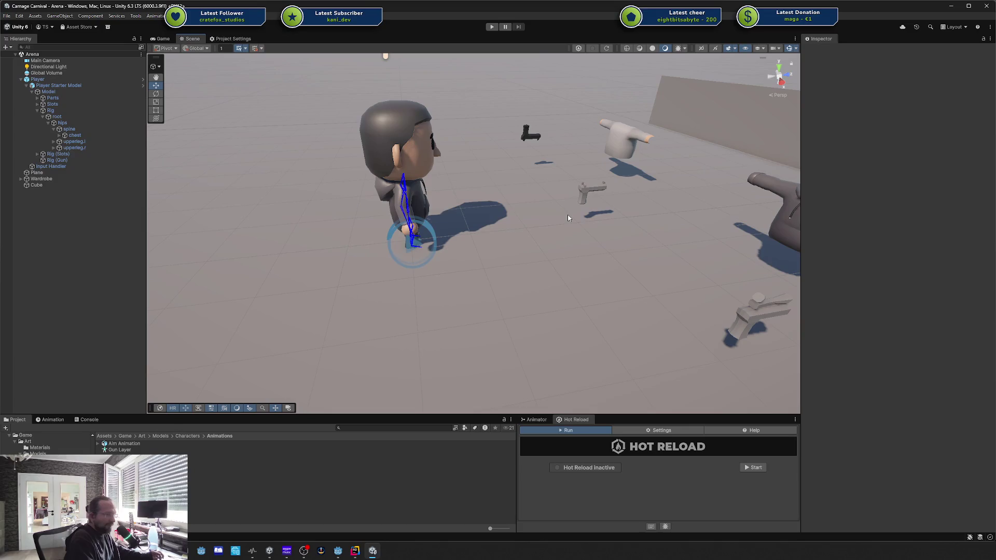
mouse_move(569, 214)
mouse_down()
mouse_move(550, 245)
mouse_move(679, 285)
mouse_up()
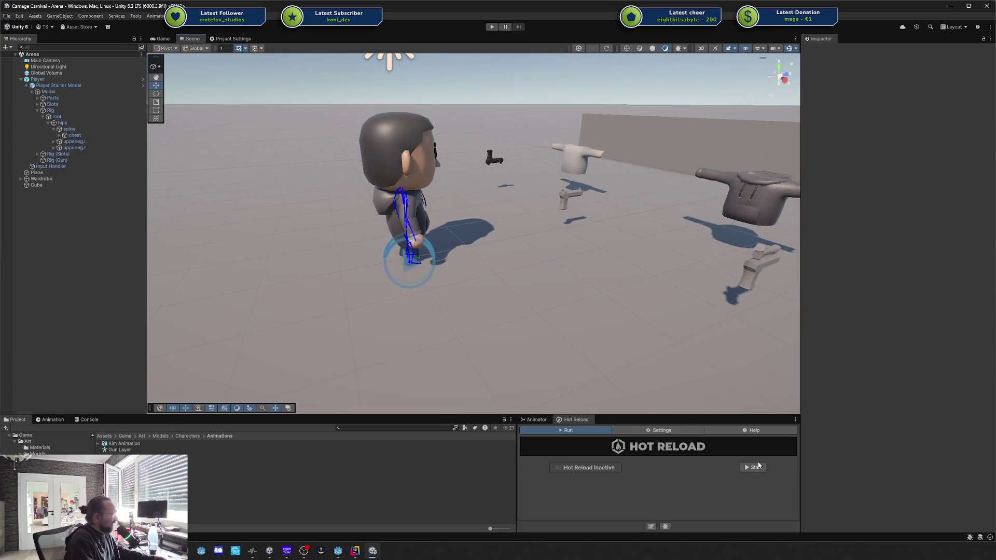
click(755, 467)
drag(516, 469, 570, 469)
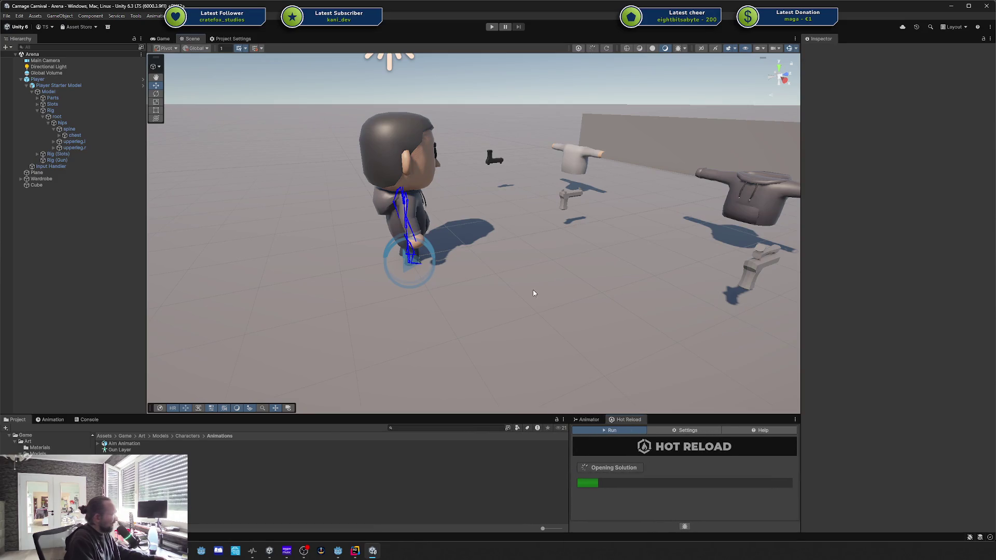
Zoom in close on the character while Hot Reload finishes starting, then collapse the model's children.
drag(533, 290, 533, 303)
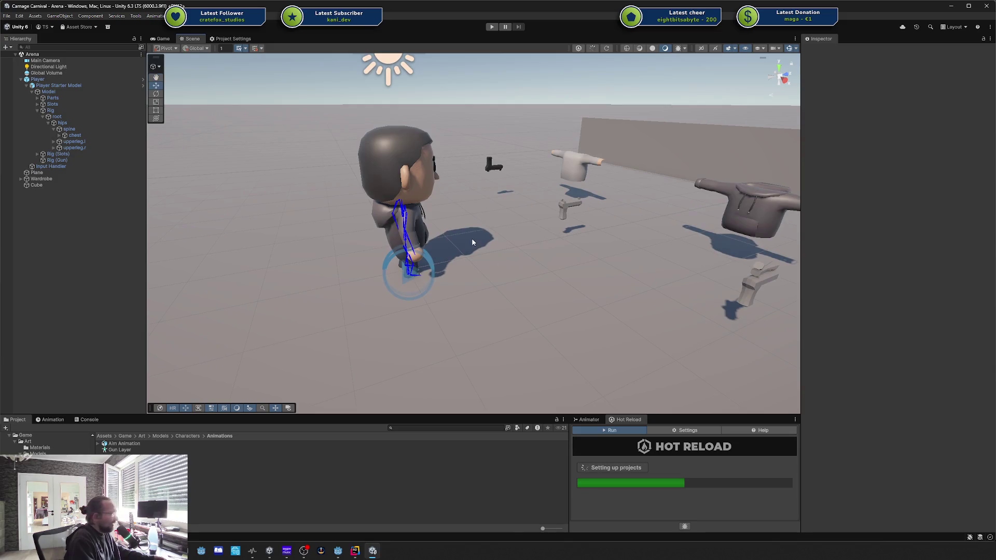
scroll(471, 238, up, 2)
mouse_move(472, 239)
mouse_down()
mouse_move(499, 267)
mouse_move(536, 263)
mouse_move(431, 273)
mouse_up()
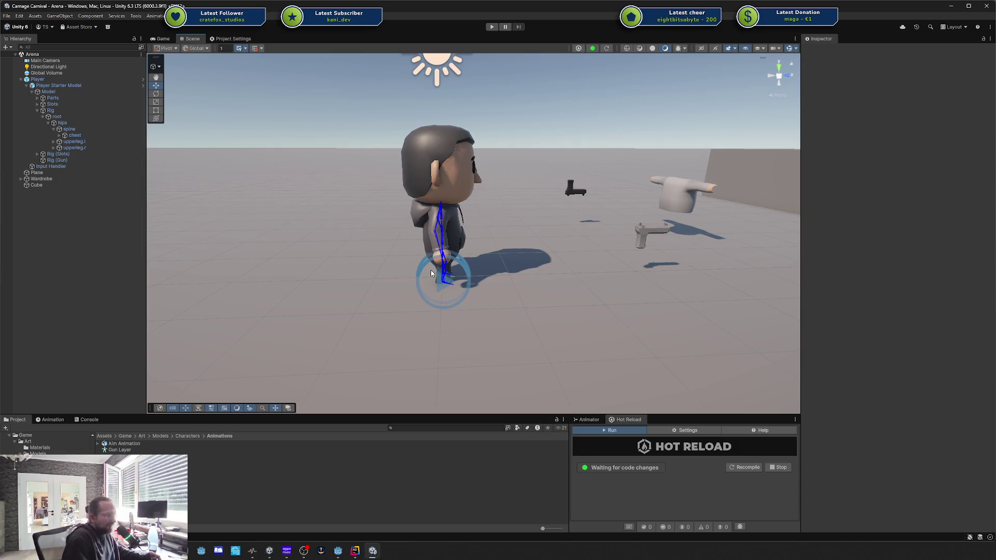
drag(542, 264, 527, 277)
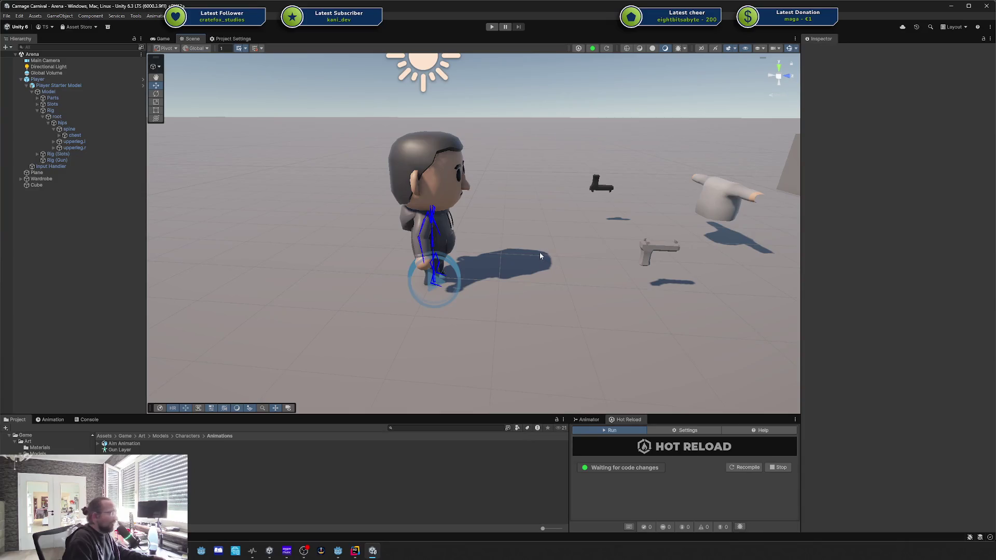
click(27, 86)
Select Player to inspect its components, orbit down to eye level around it, then switch to Godot.
click(40, 79)
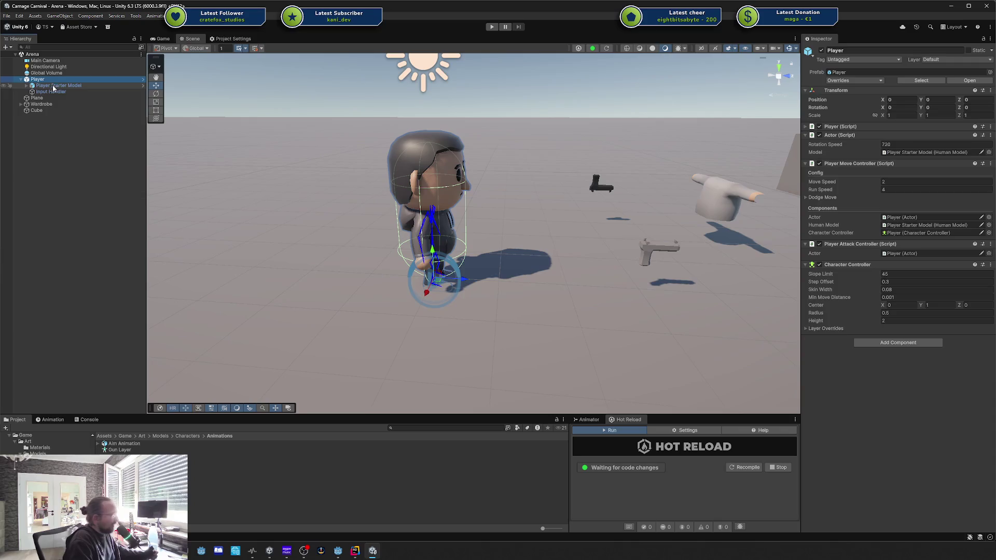
mouse_move(466, 186)
mouse_down()
mouse_move(503, 166)
mouse_move(507, 187)
mouse_move(514, 158)
mouse_move(535, 180)
mouse_move(531, 257)
mouse_move(564, 205)
mouse_up()
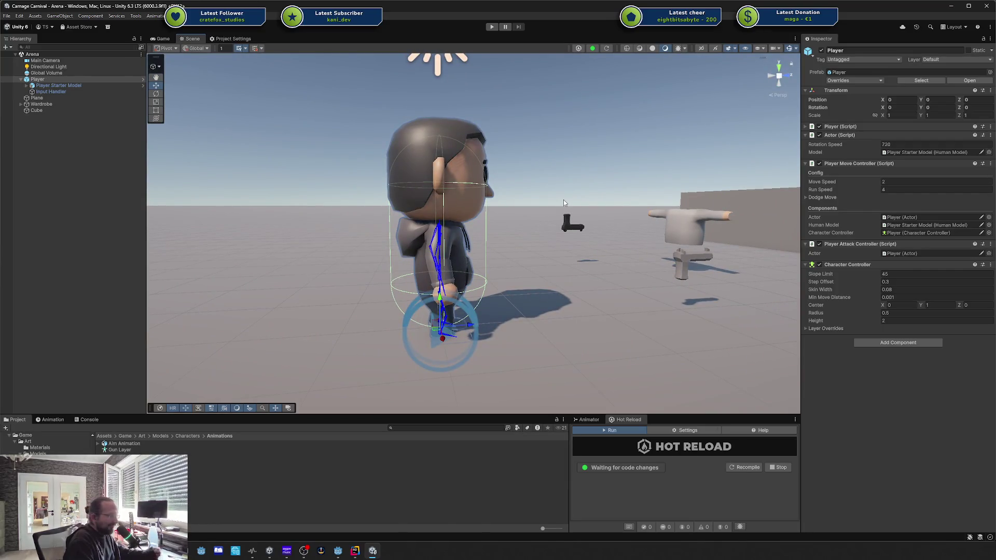
drag(596, 197, 573, 188)
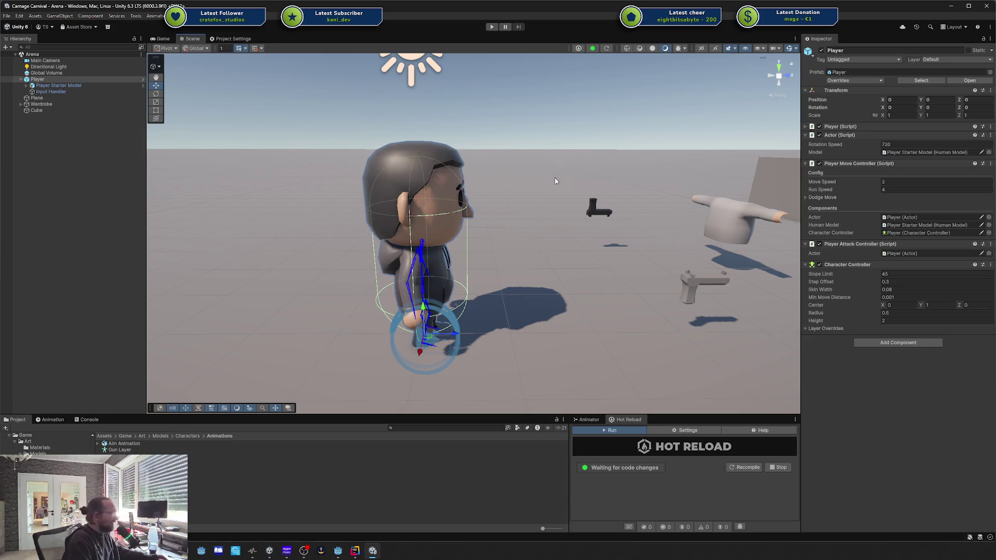
mouse_move(470, 172)
mouse_down()
mouse_move(498, 204)
mouse_move(510, 198)
mouse_up()
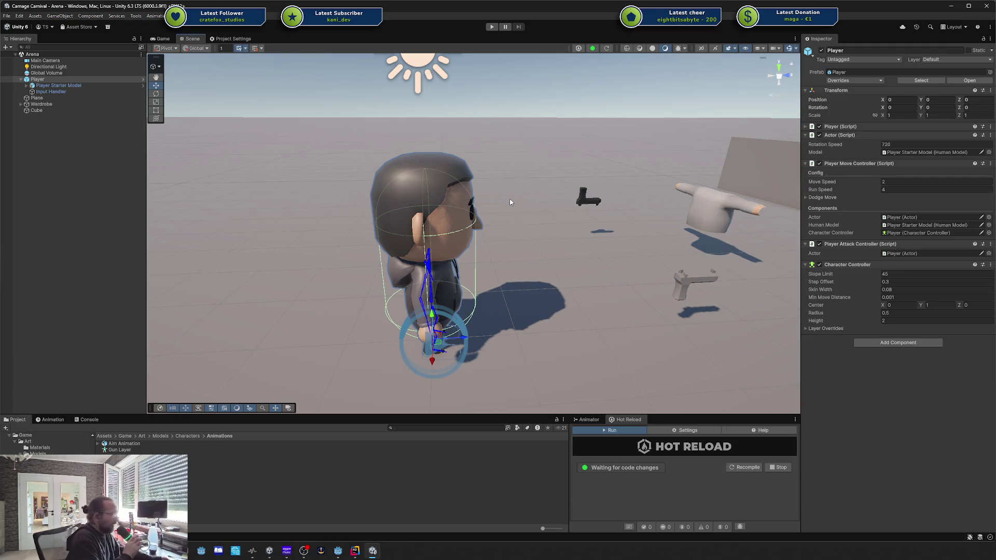
drag(507, 206, 482, 137)
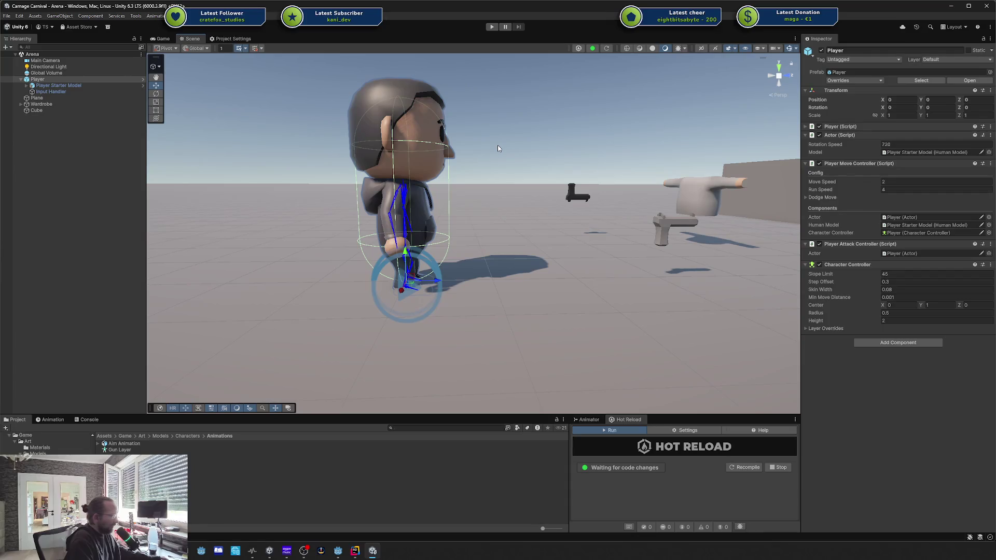
mouse_move(497, 145)
mouse_down()
mouse_move(481, 136)
mouse_move(500, 136)
mouse_move(525, 169)
mouse_move(526, 151)
mouse_up()
drag(526, 151, 524, 151)
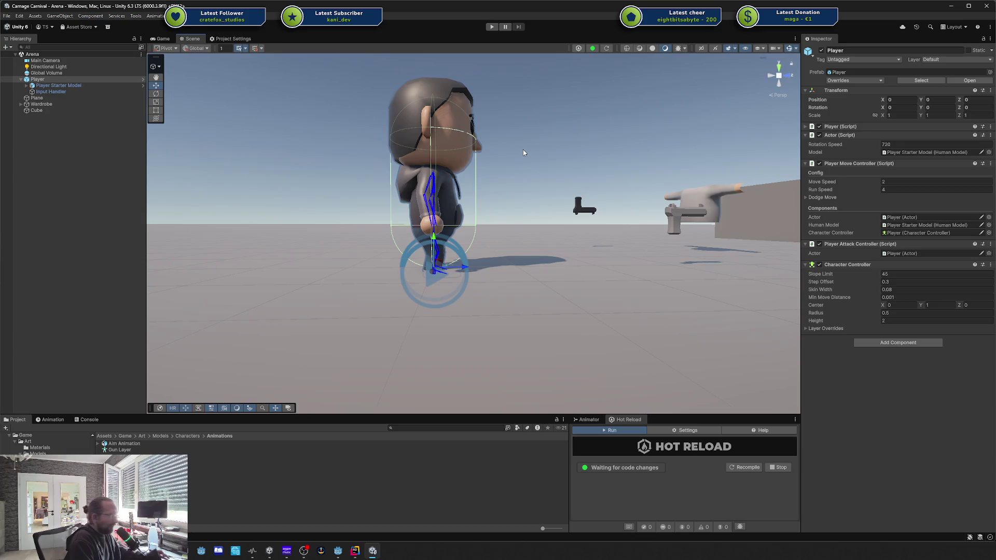
click(336, 553)
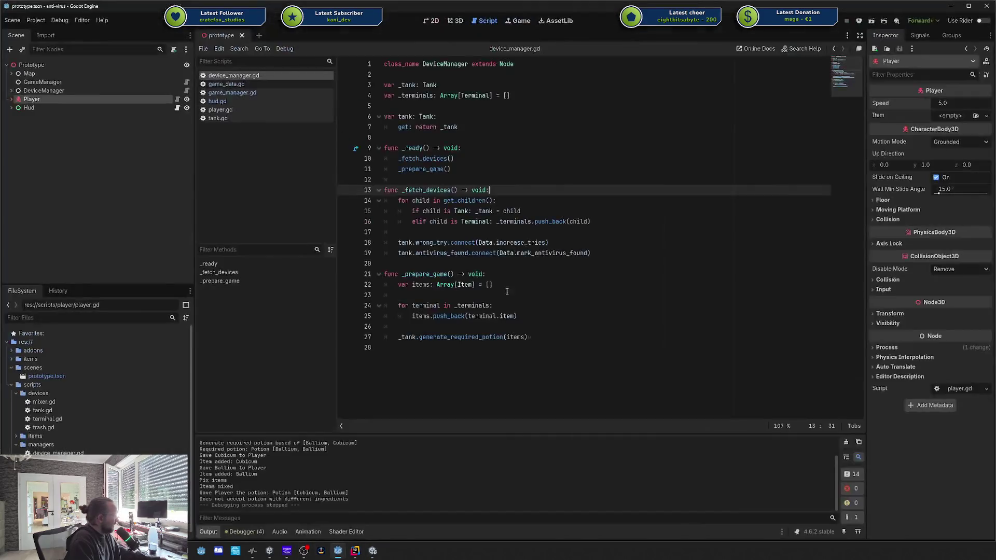
Minimize the Godot editor so Unity's Arena scene with the Player character shows again.
click(466, 176)
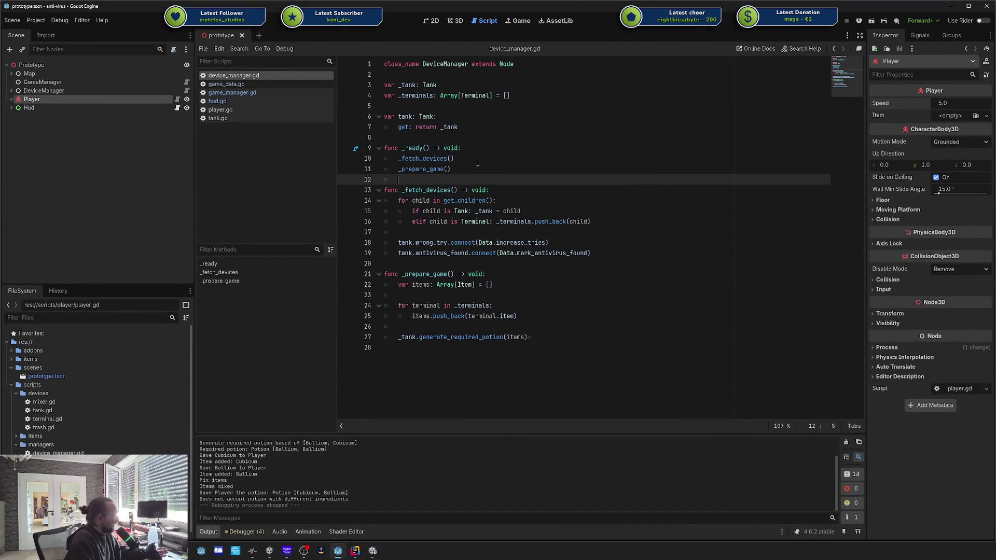
click(953, 6)
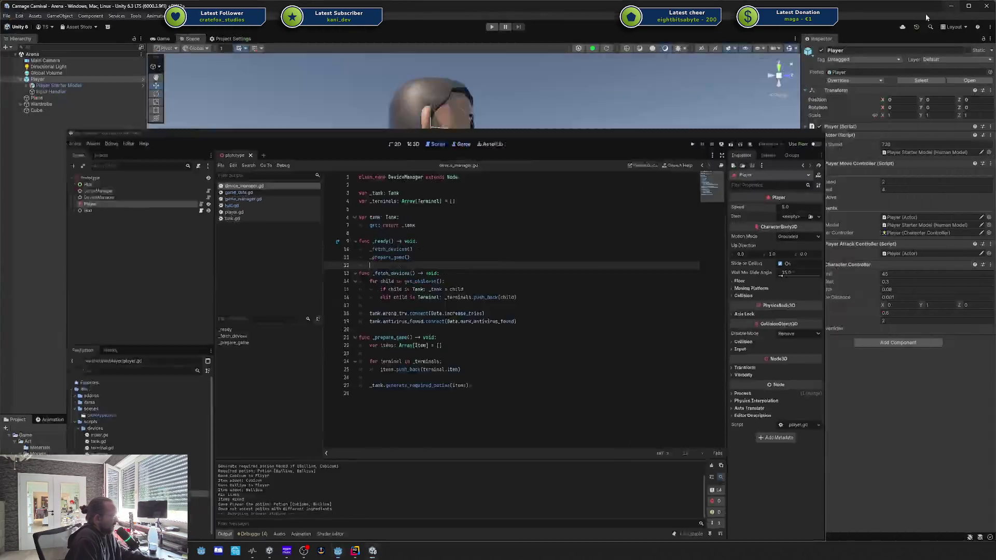
Orbit the Scene view to see the character from the side, then drag the YouTube browser over Unity.
drag(537, 194, 507, 214)
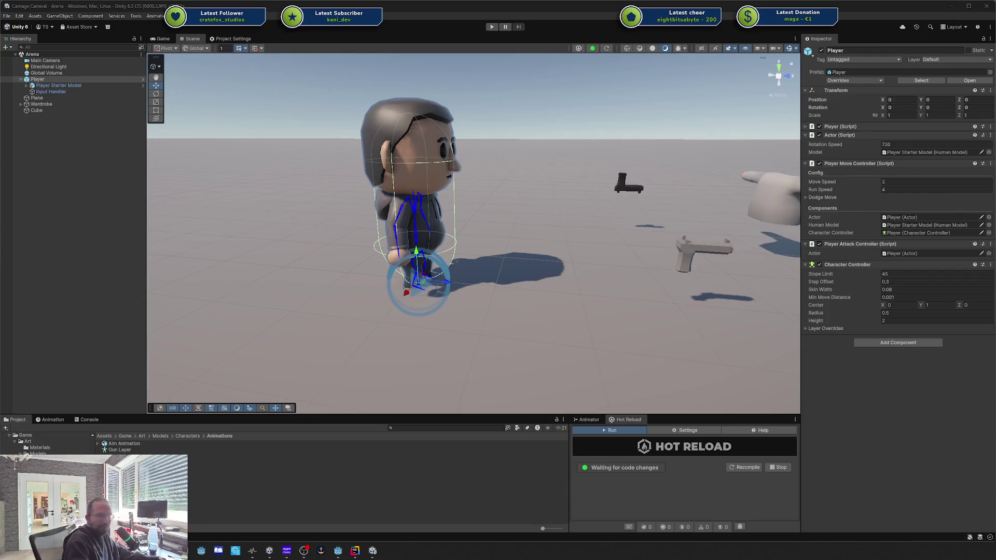
mouse_move(995, 112)
mouse_down()
mouse_move(508, 110)
mouse_move(479, 101)
mouse_up()
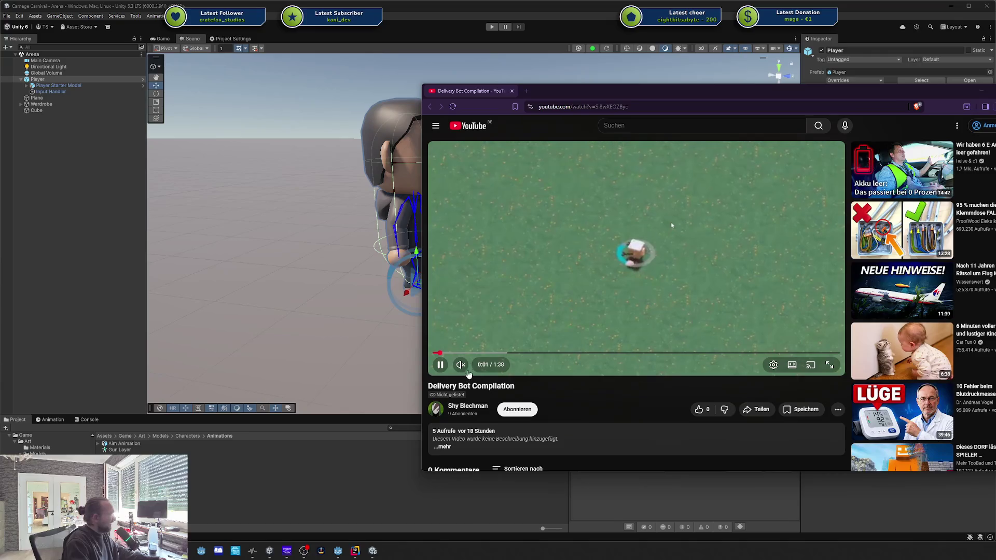
Switch the Delivery Bot Compilation video to theatre mode, keep it playing and adjust a playback option.
click(441, 364)
click(442, 363)
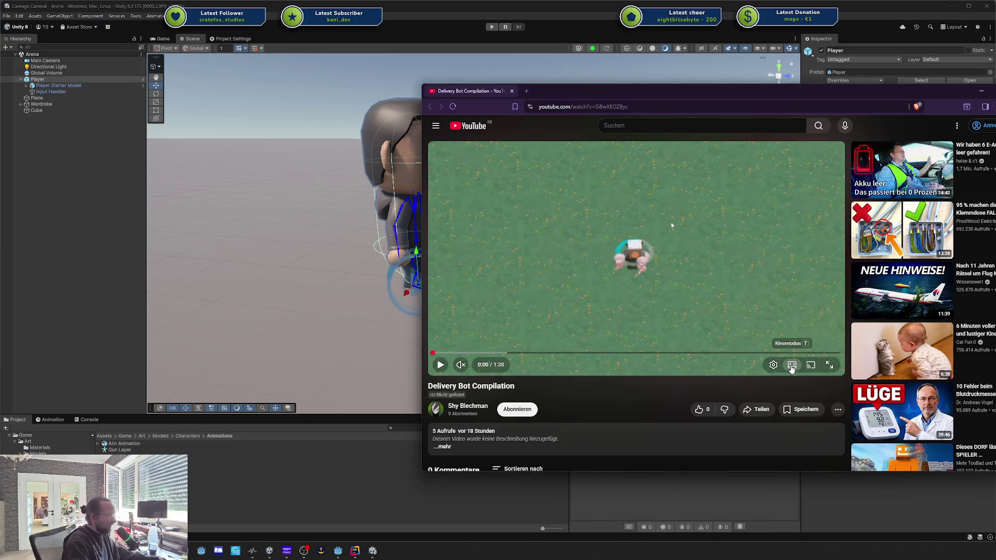
click(792, 366)
click(501, 359)
click(888, 362)
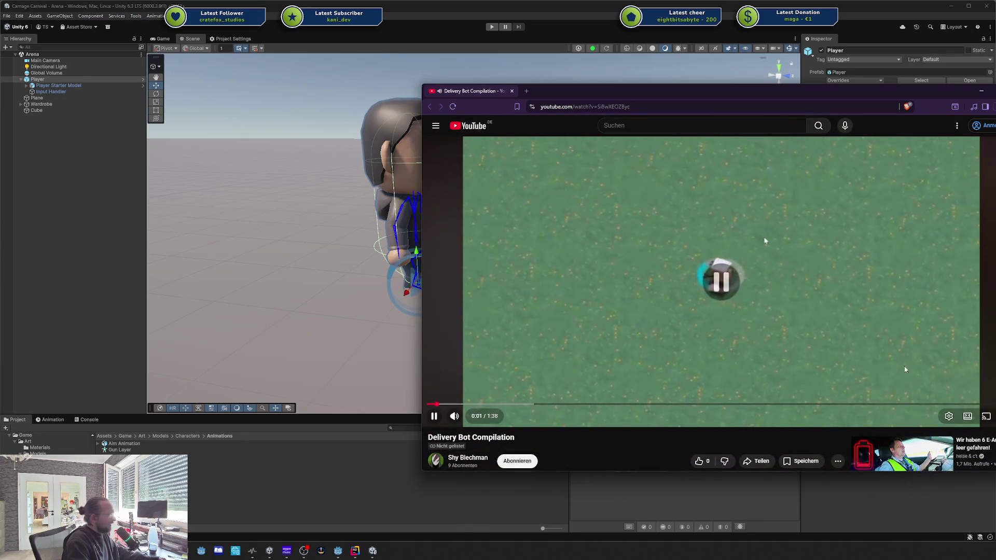
click(949, 416)
click(934, 393)
click(963, 319)
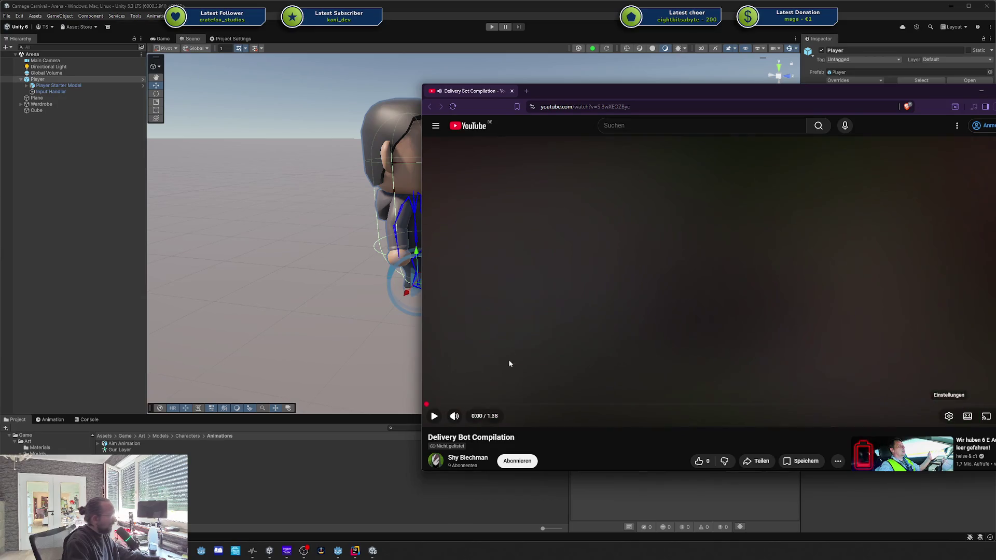
Maximize the browser, watch the video to its end screen, then close the browser.
double_click(653, 99)
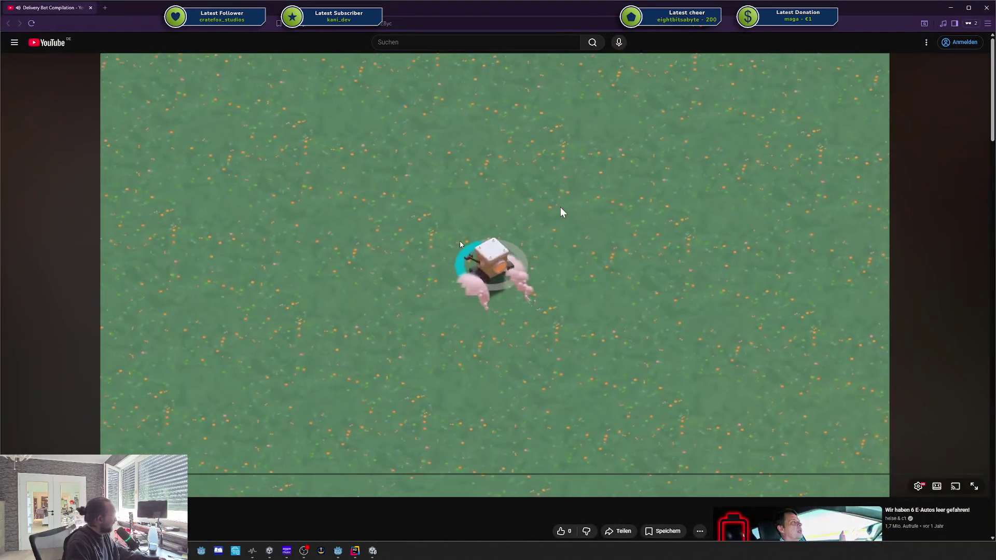
click(560, 211)
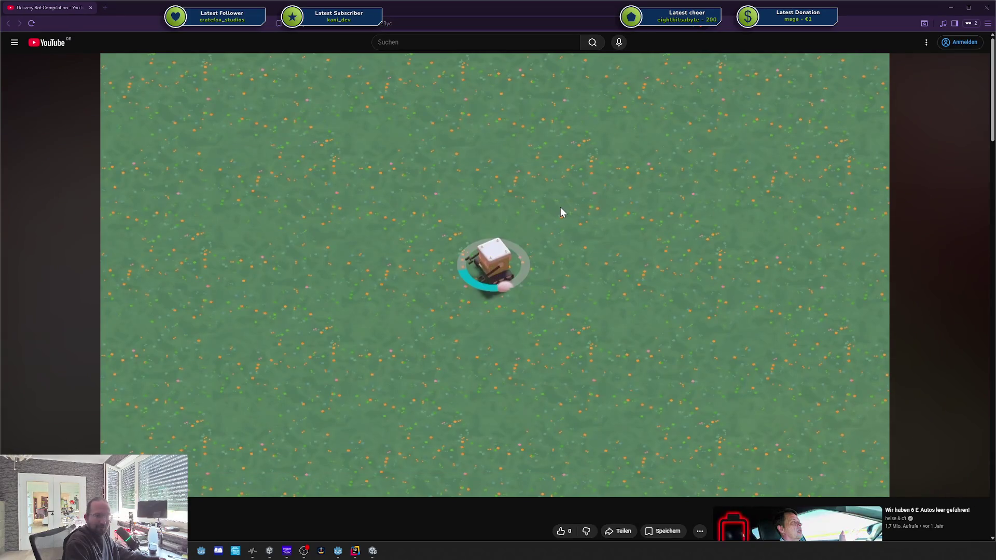
mouse_move(848, 247)
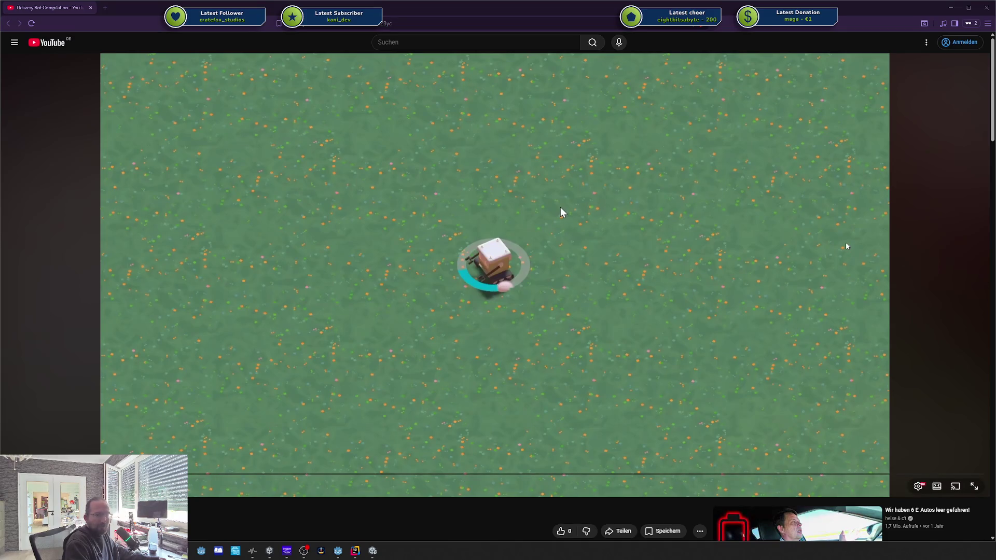
click(847, 246)
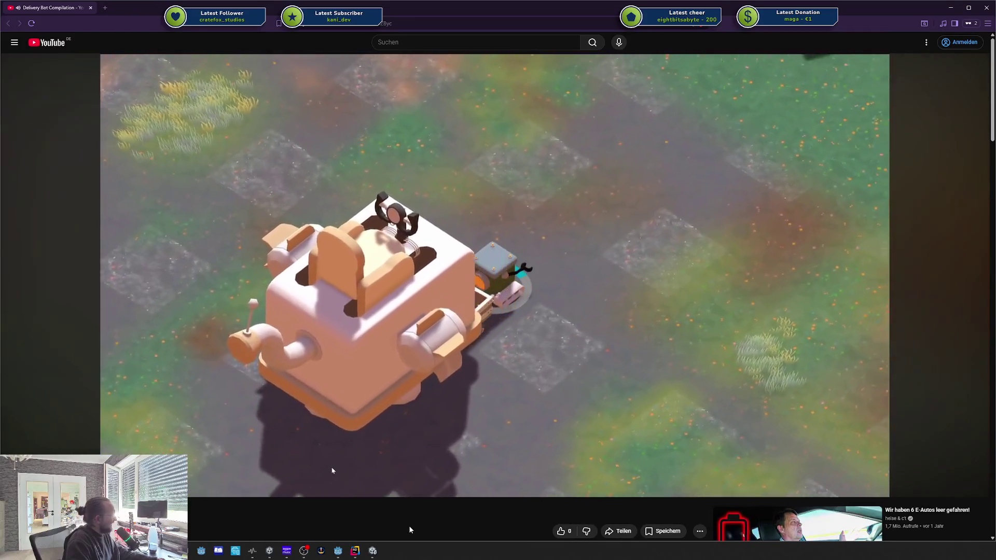
mouse_move(333, 458)
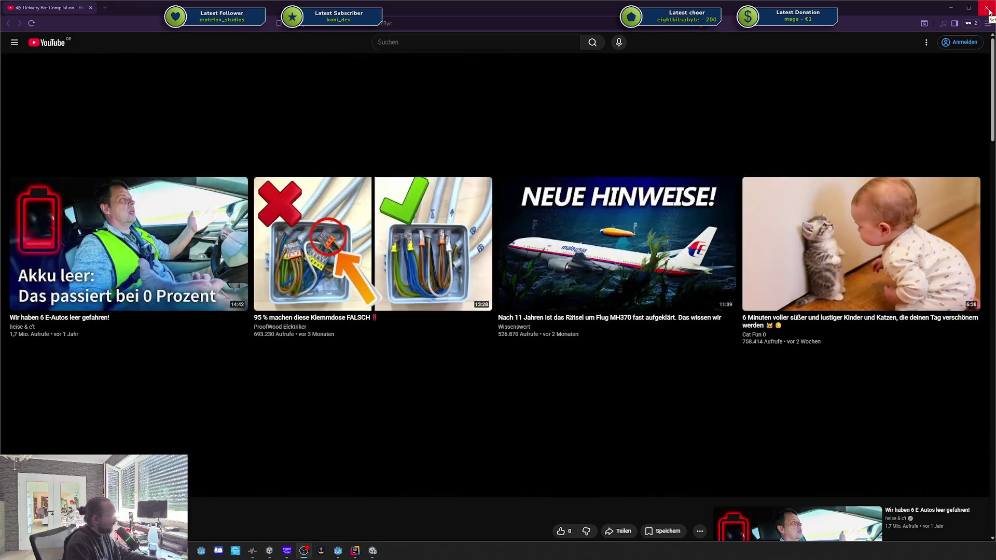
click(987, 8)
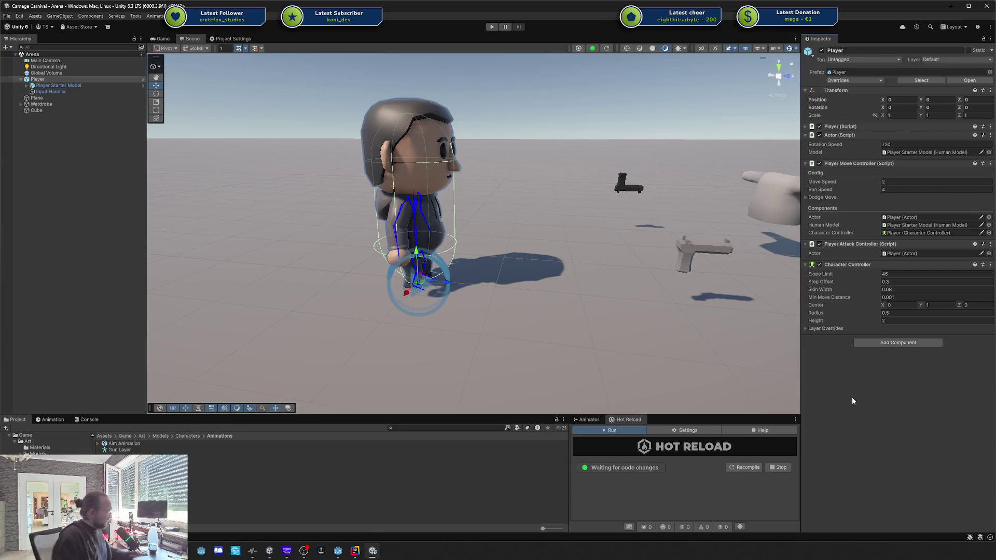
Orbit and zoom the Scene view for a closer look at the Player character from a new angle.
mouse_move(618, 316)
mouse_down()
mouse_move(459, 190)
mouse_move(550, 224)
mouse_up()
scroll(517, 216, up, 4)
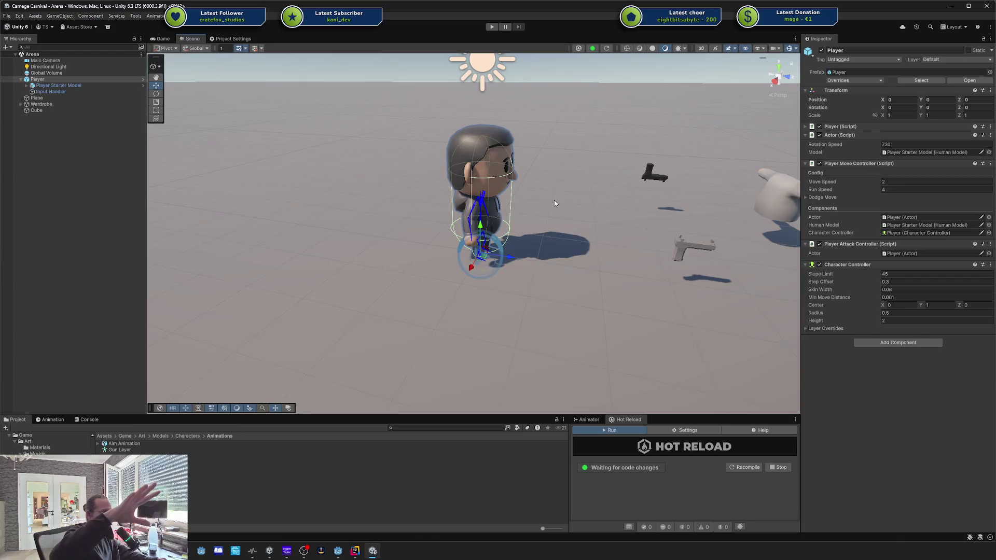
mouse_move(524, 205)
mouse_down()
mouse_move(582, 230)
mouse_move(332, 188)
mouse_up()
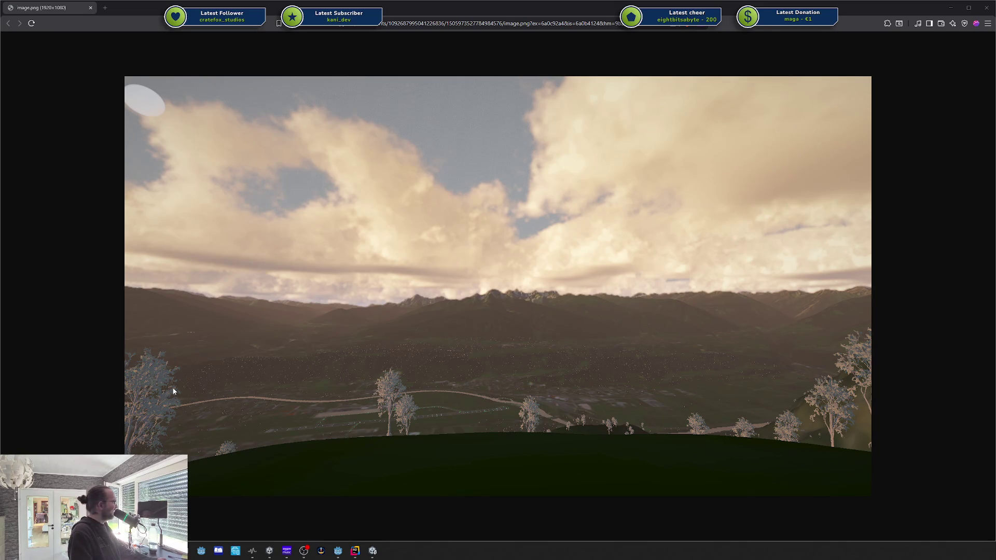
Zoom the landscape screenshot, then shrink and move the browser window to uncover Unity's panels.
scroll(619, 317, up, 3)
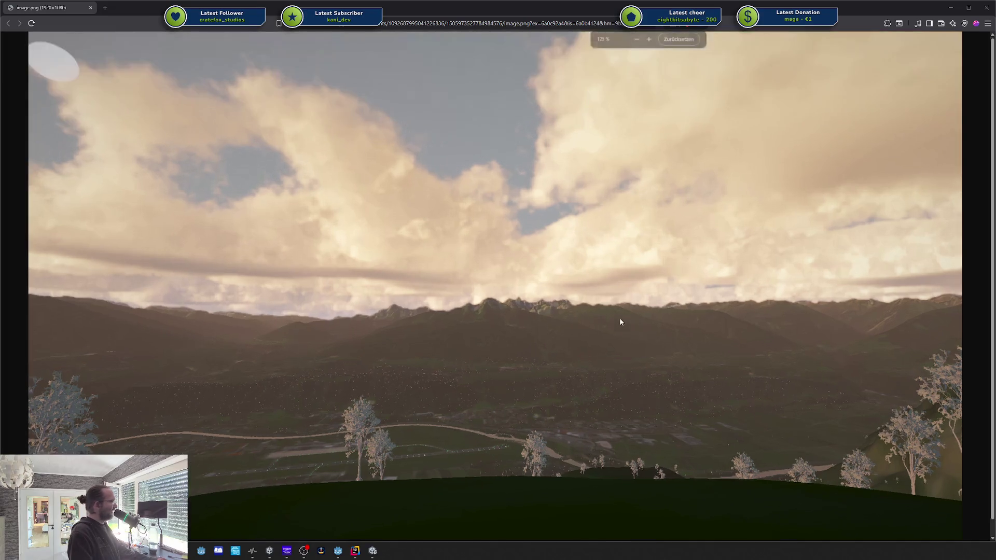
scroll(572, 333, down, 1)
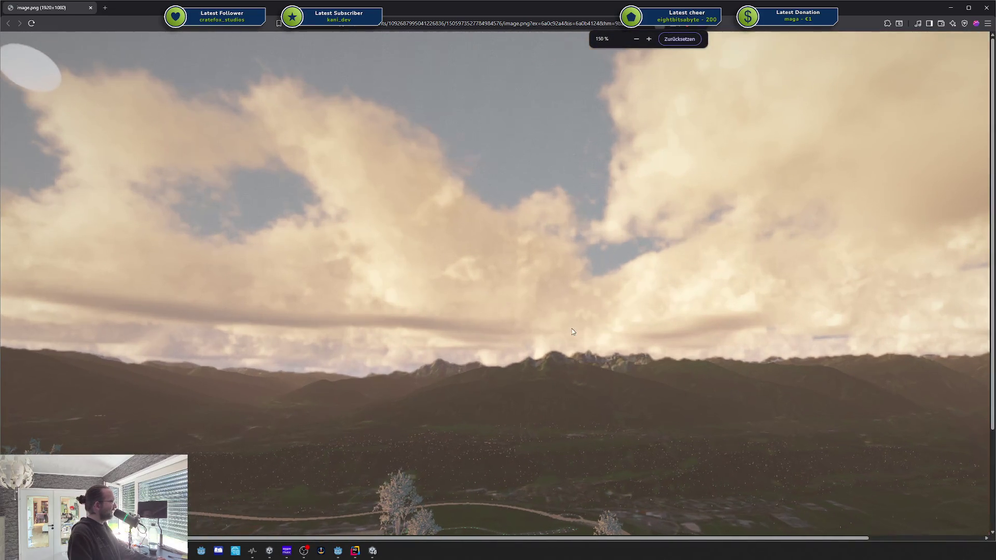
scroll(663, 298, up, 1)
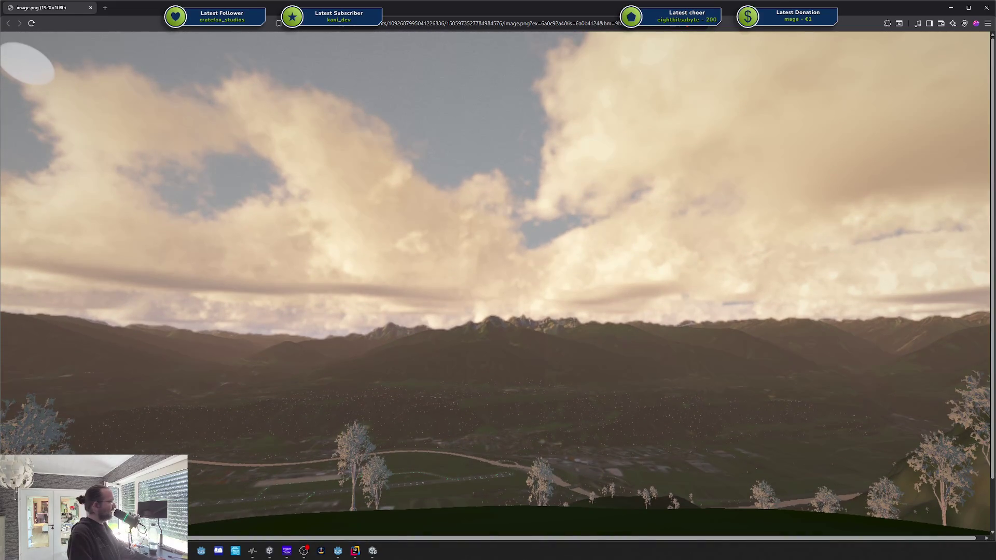
mouse_move(787, 2)
mouse_down()
mouse_move(781, 94)
mouse_move(779, 49)
mouse_up()
mouse_move(661, 61)
mouse_down()
mouse_move(662, 37)
mouse_move(522, 35)
mouse_up()
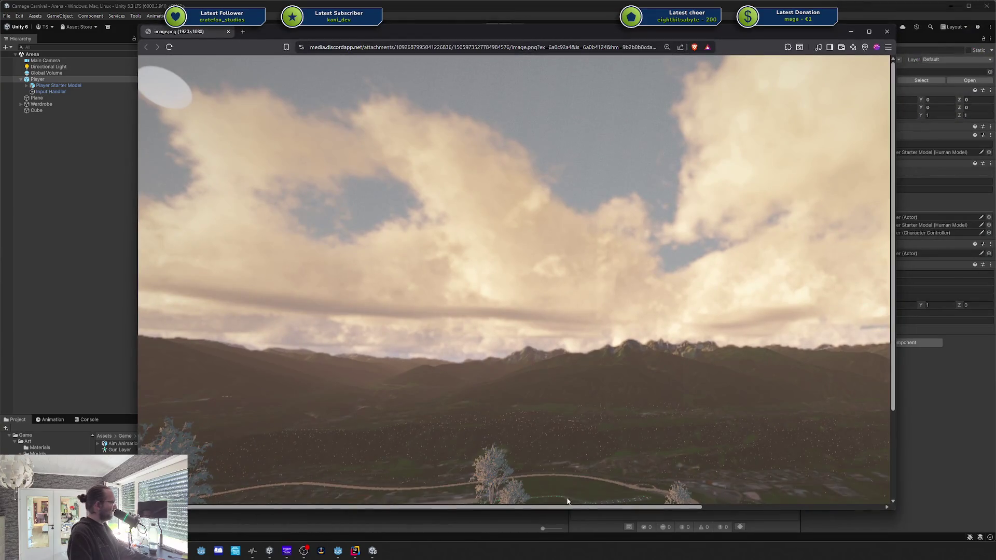
drag(557, 511, 571, 398)
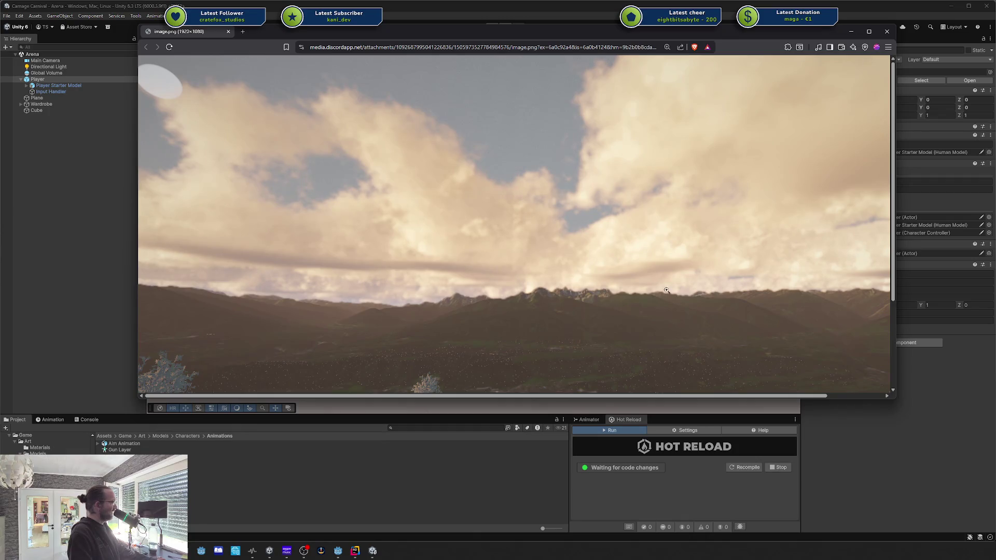
Zoom into the screenshot again and adjust the browser window over the editor.
ctrl+scroll(673, 287, up, 4)
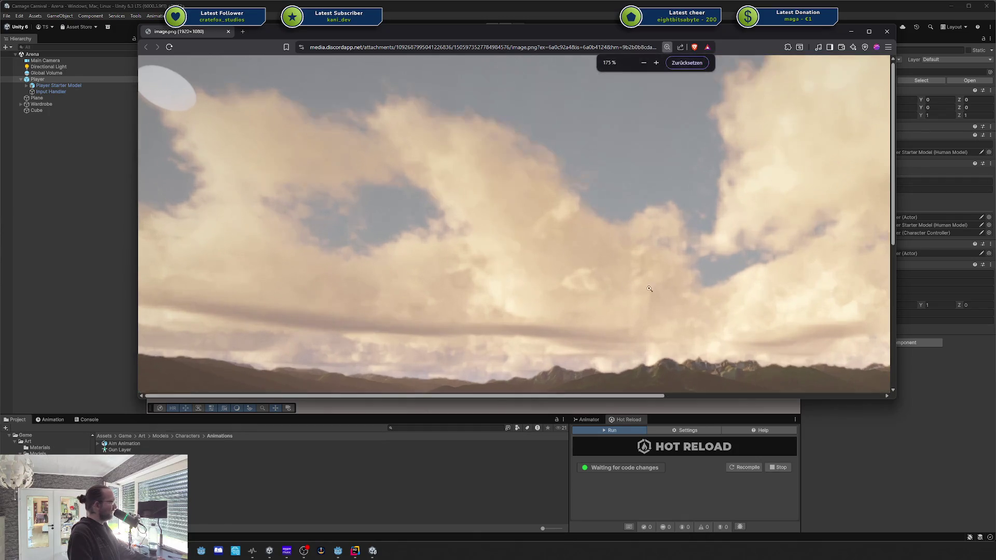
ctrl+scroll(673, 287, up, 1)
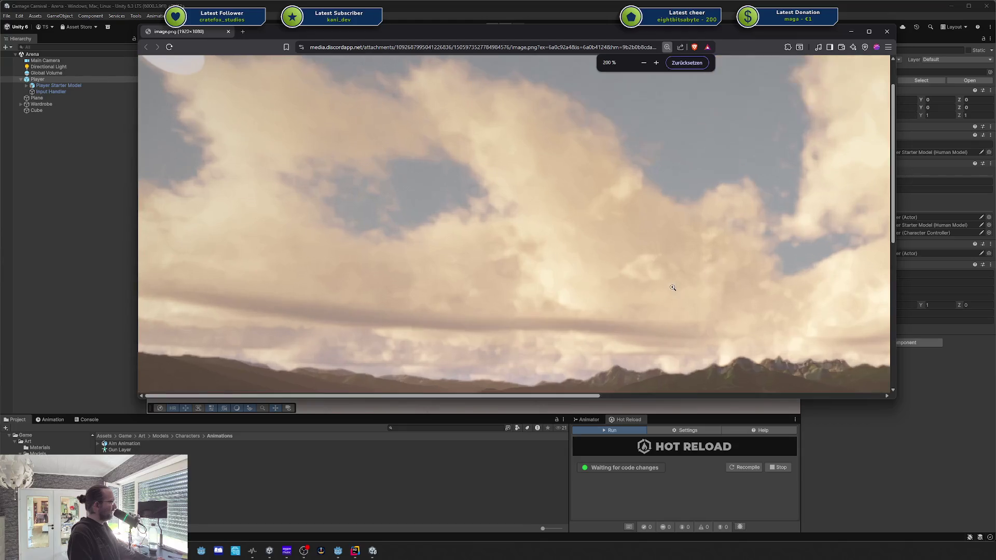
ctrl+scroll(673, 287, down, 1)
mouse_move(603, 397)
mouse_down()
mouse_move(840, 396)
mouse_move(515, 392)
mouse_up()
middle_click(628, 382)
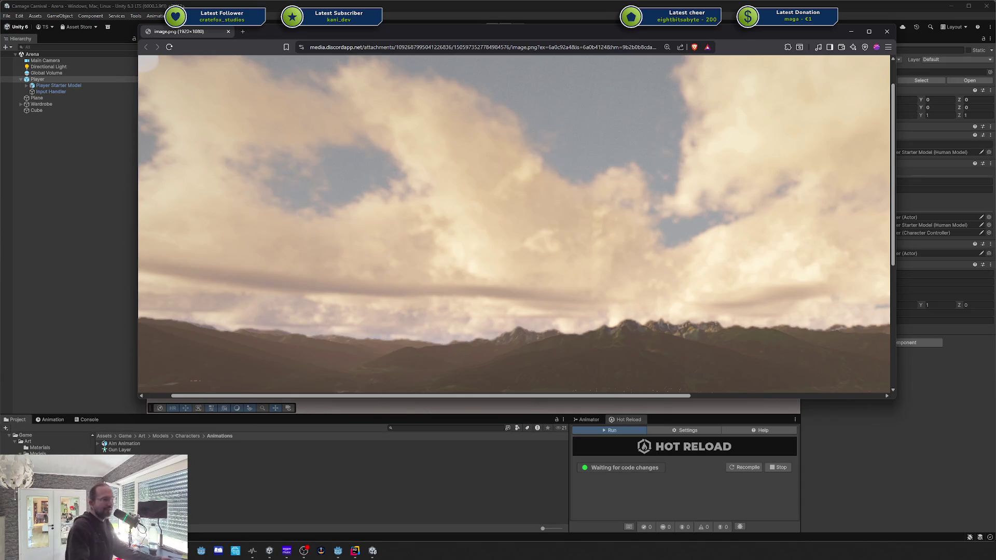
Zoom through the screenshot once more, then close its tab to return to Unity.
scroll(758, 201, down, 3)
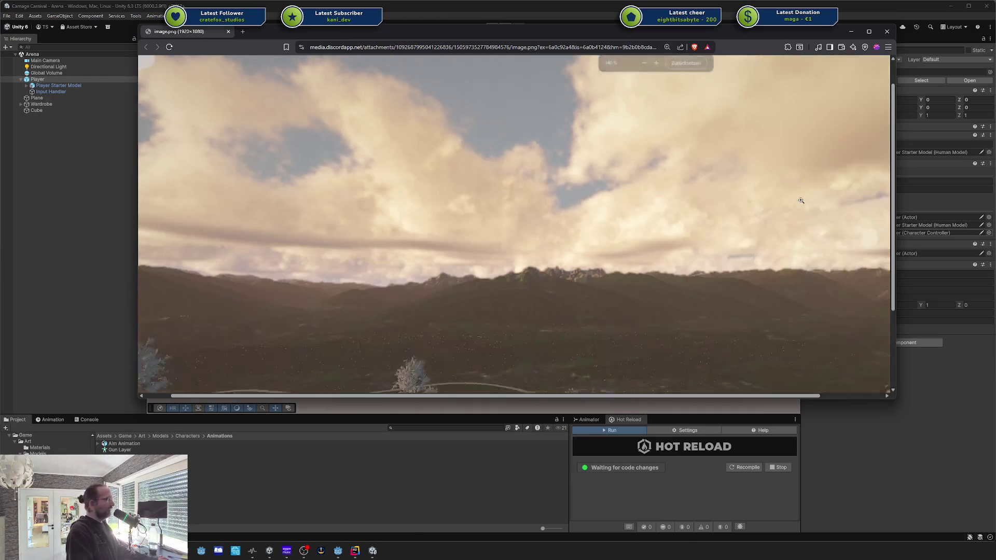
scroll(683, 193, down, 3)
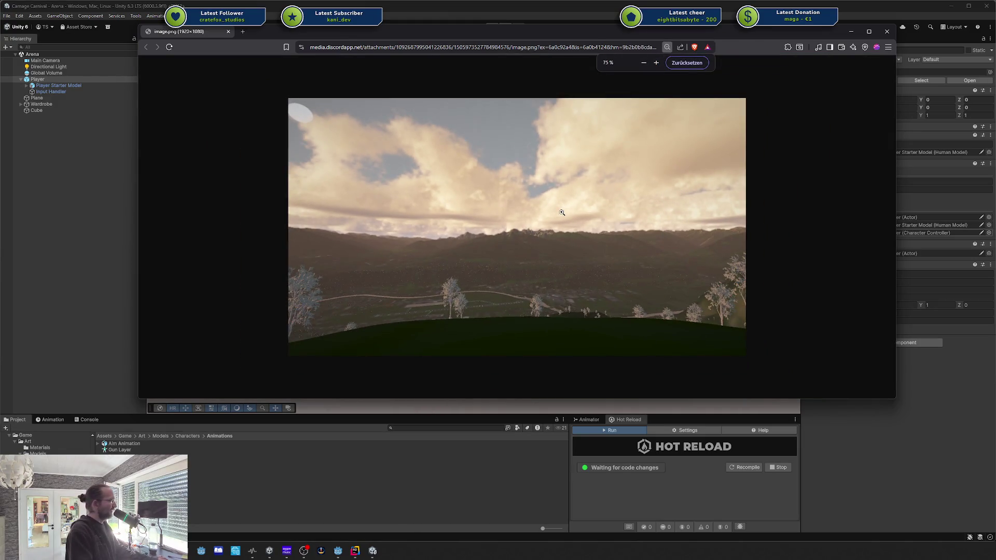
scroll(562, 213, up, 4)
scroll(624, 224, down, 2)
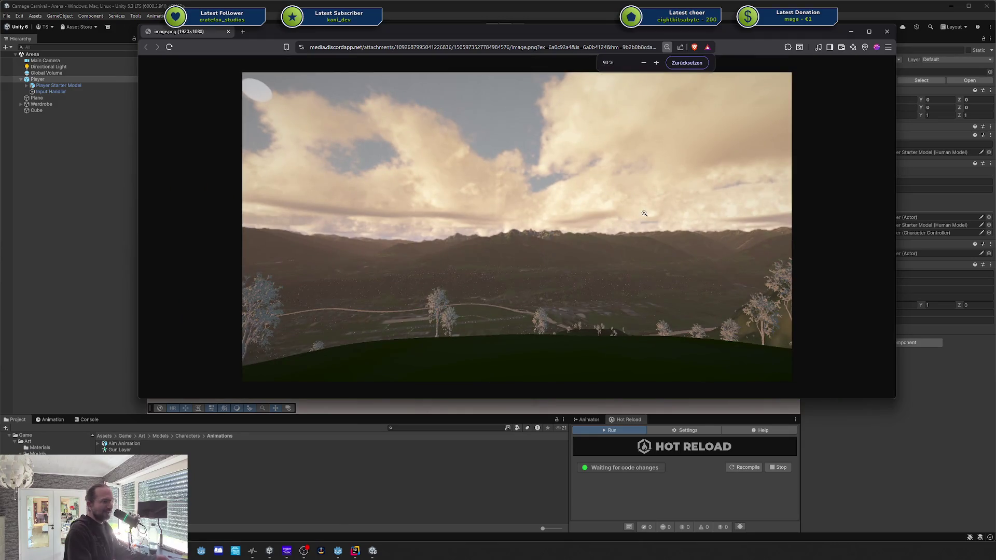
scroll(576, 298, up, 3)
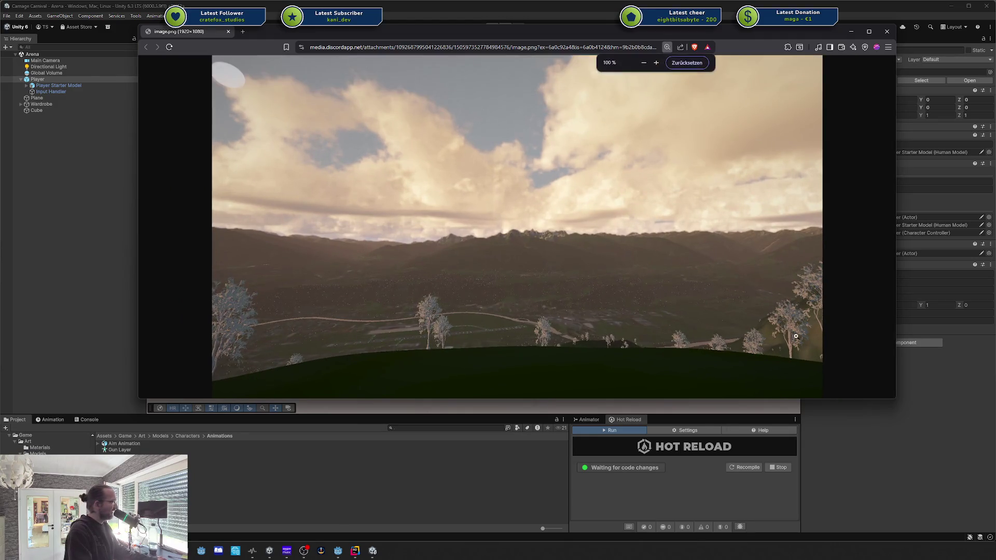
scroll(796, 337, down, 3)
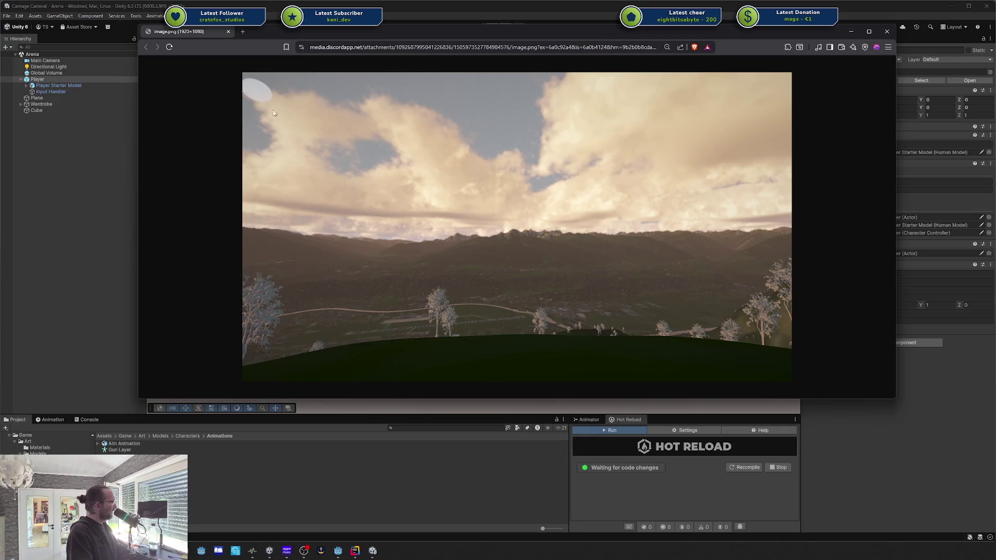
middle_click(187, 34)
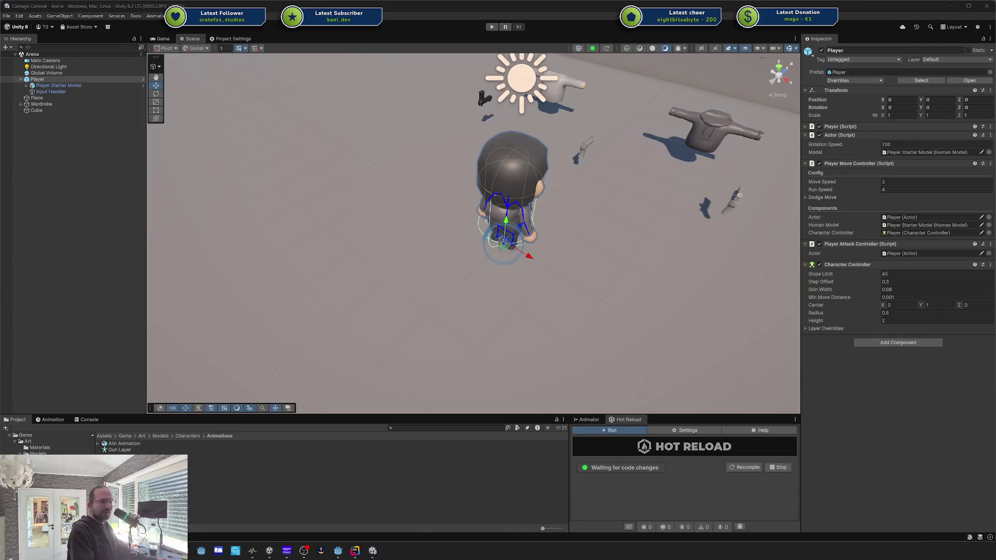
drag(638, 209, 472, 220)
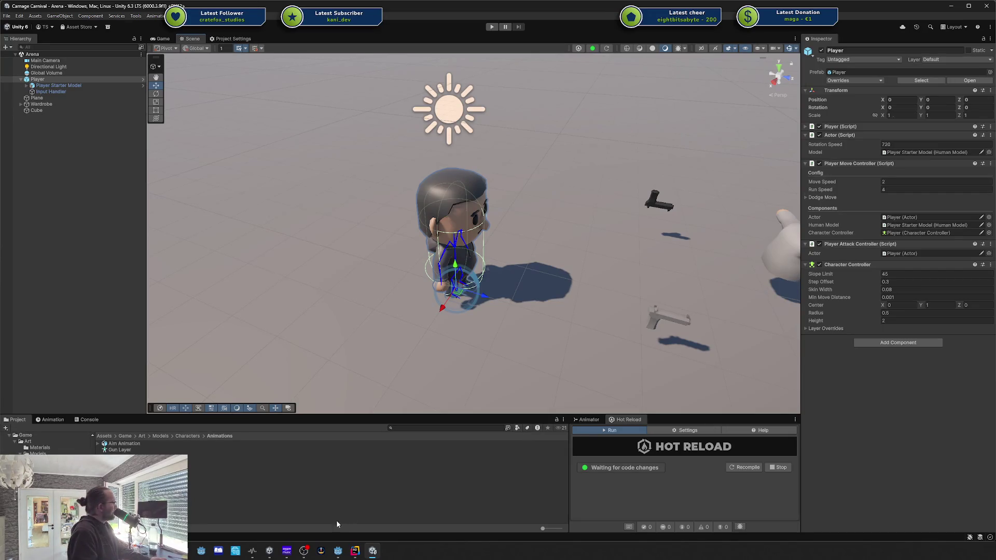
drag(481, 209, 518, 196)
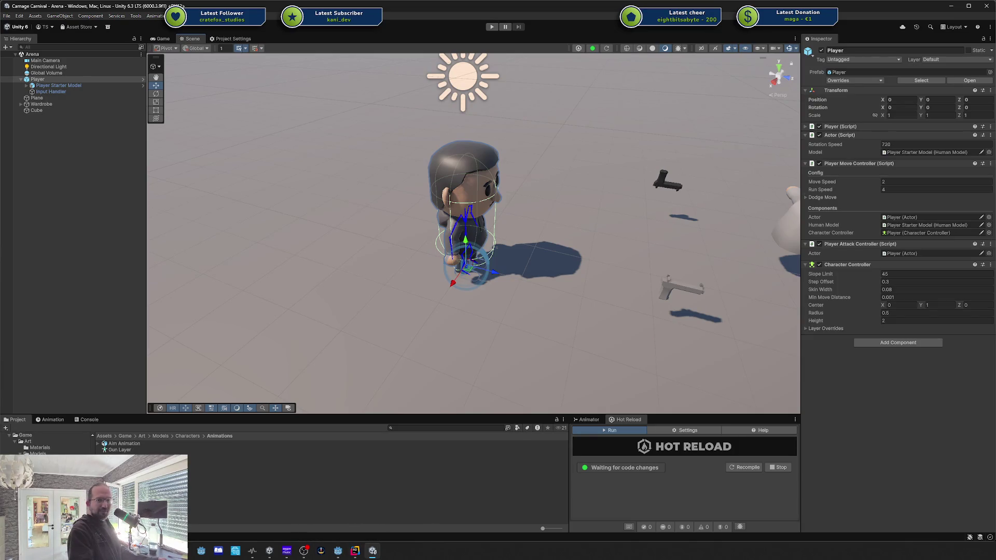
drag(594, 174, 551, 182)
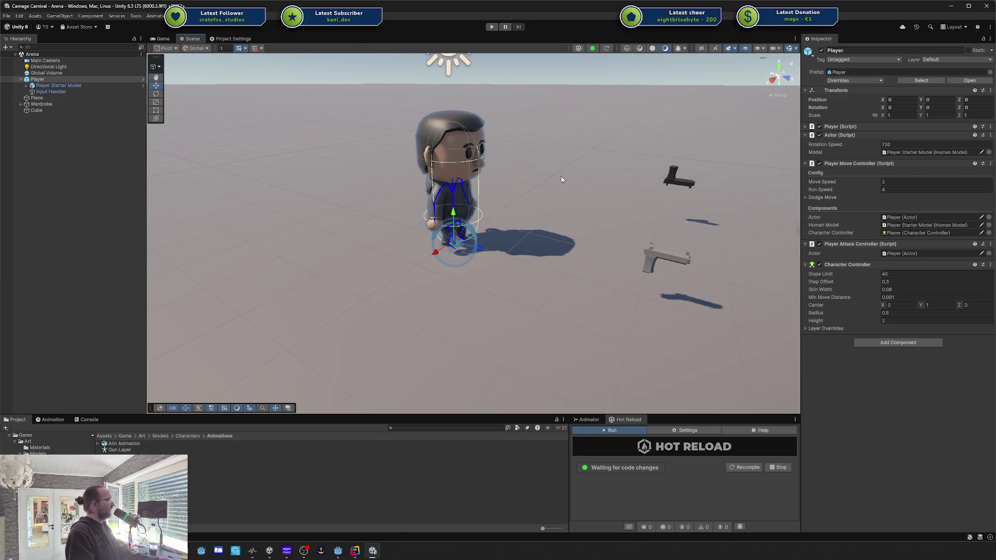
click(338, 551)
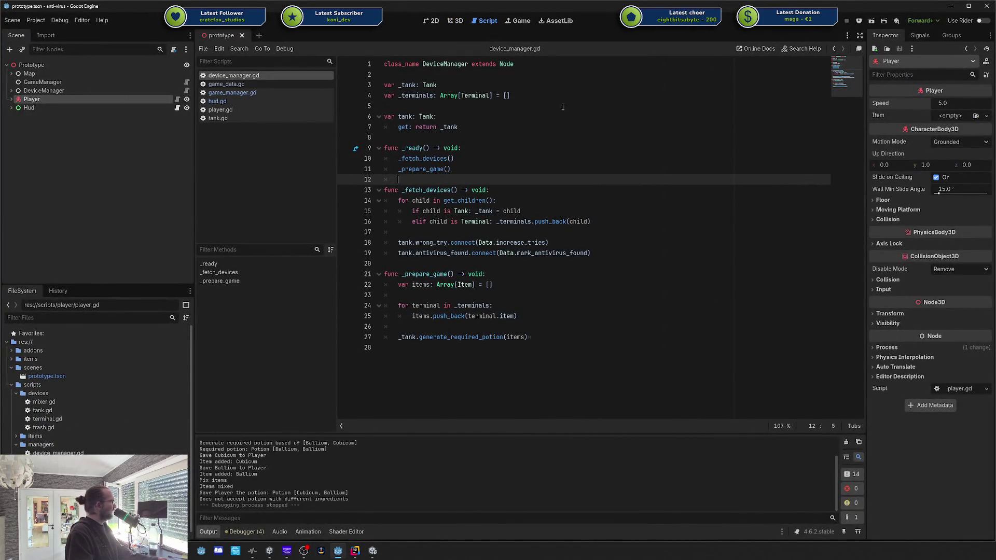
drag(658, 352, 417, 96)
click(467, 169)
mouse_move(540, 347)
mouse_down()
mouse_move(519, 212)
mouse_move(498, 200)
mouse_up()
click(952, 7)
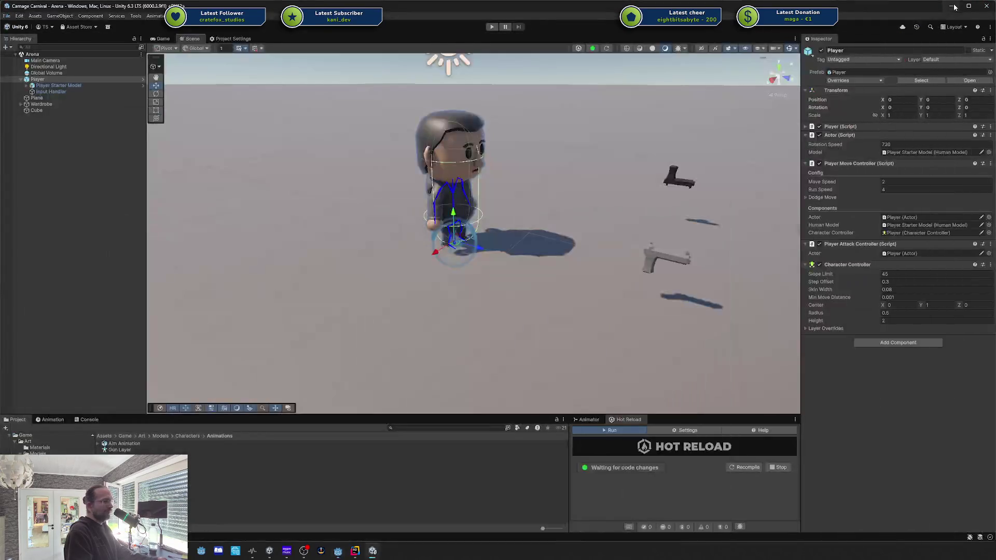
mouse_move(471, 123)
mouse_down()
mouse_move(570, 179)
mouse_move(555, 176)
mouse_up()
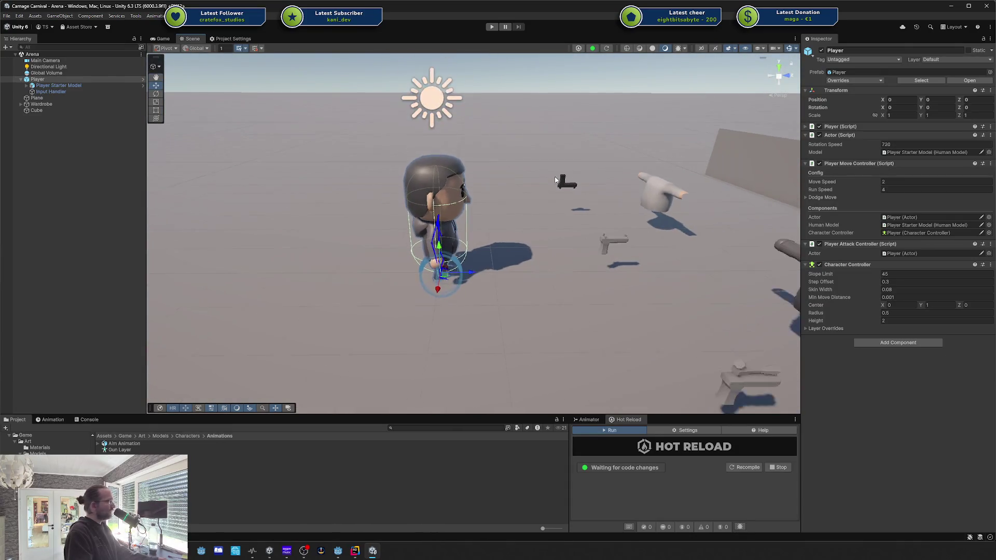
drag(525, 216, 427, 247)
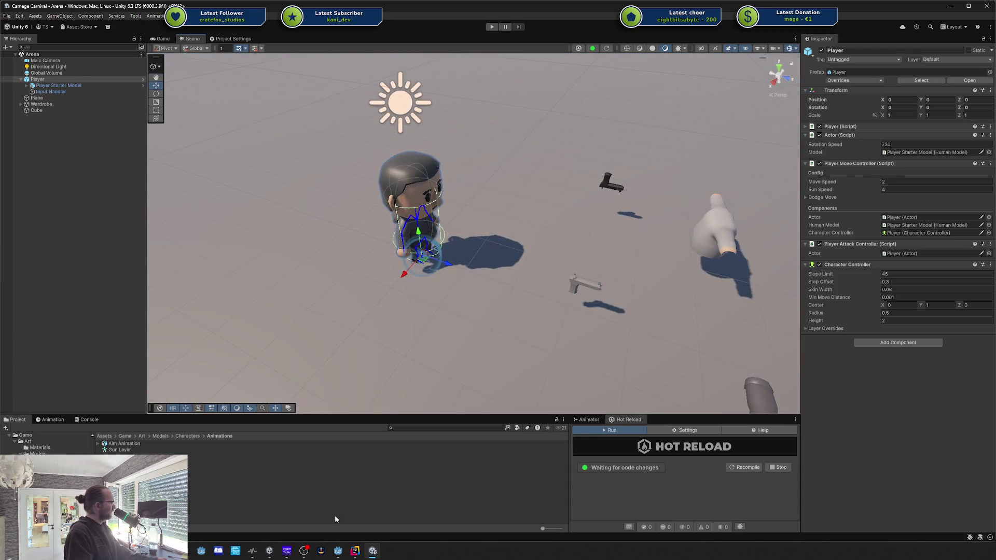
click(356, 557)
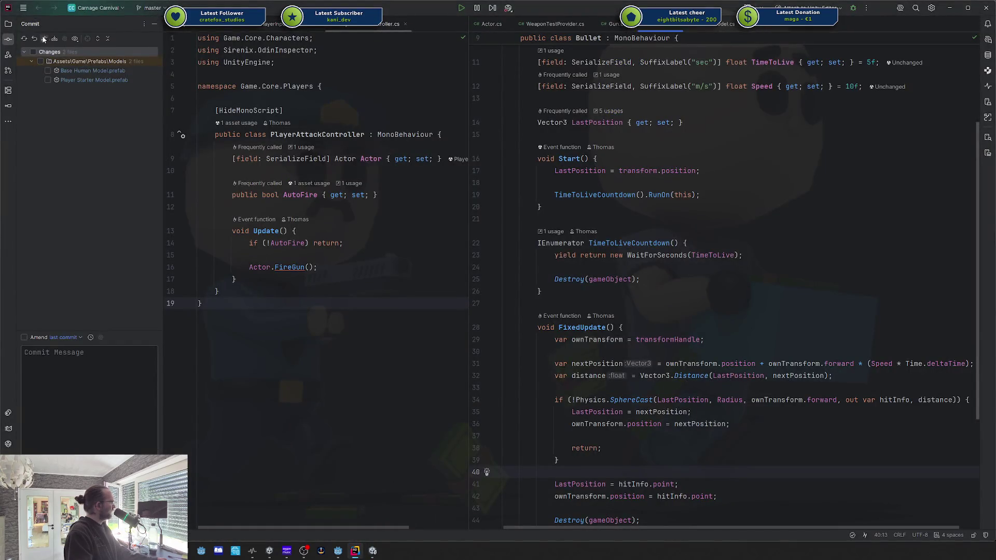
Commit both changed prefabs as 'Added gun rig and updated player model prefabs', push, and return to Unity.
click(73, 71)
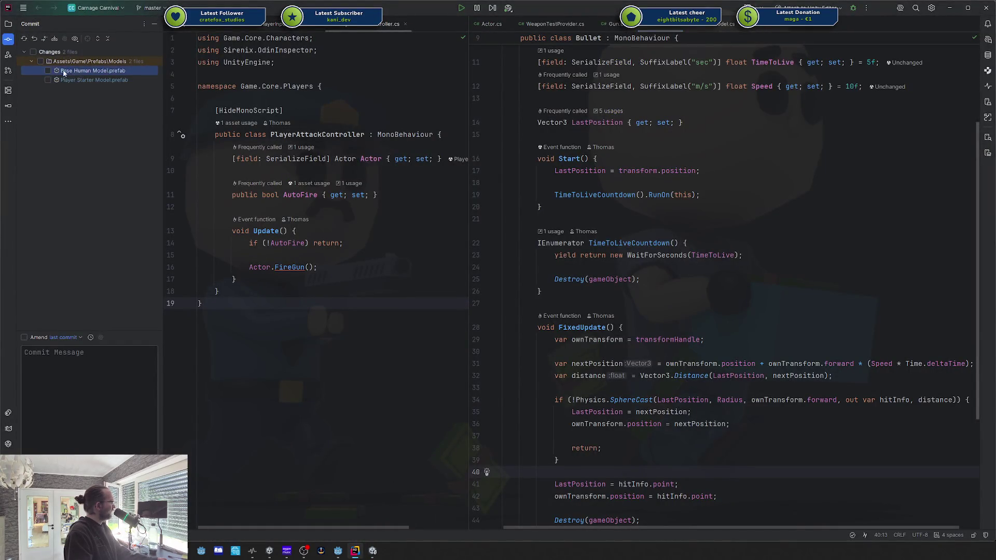
click(35, 52)
click(34, 52)
click(69, 368)
text(Added gun rig and updated player model prefabs)
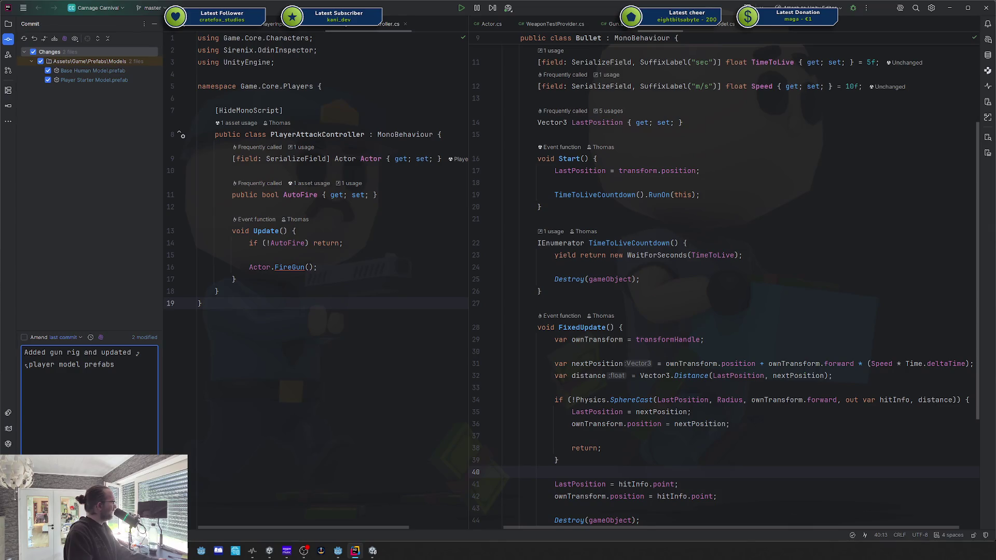
key(ctrl+alt+k)
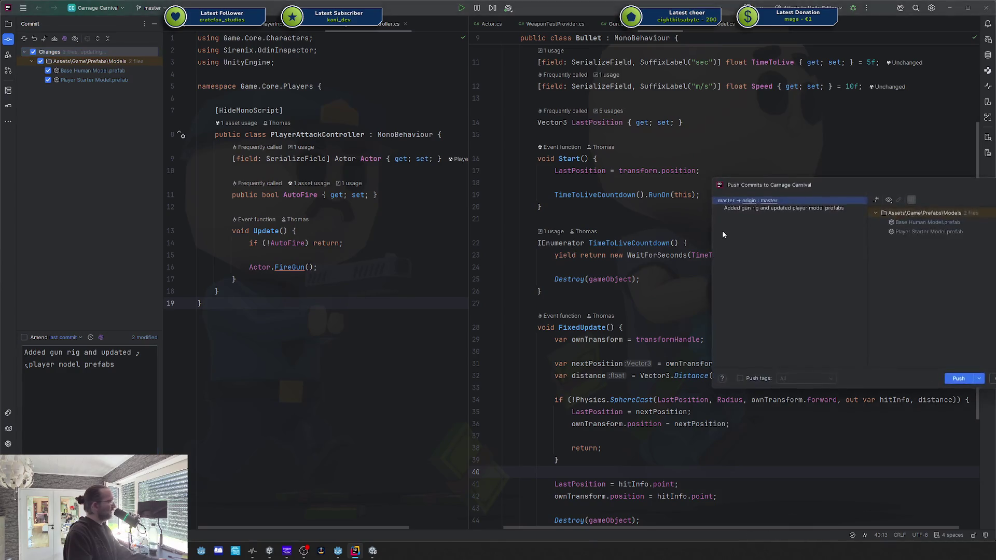
click(956, 378)
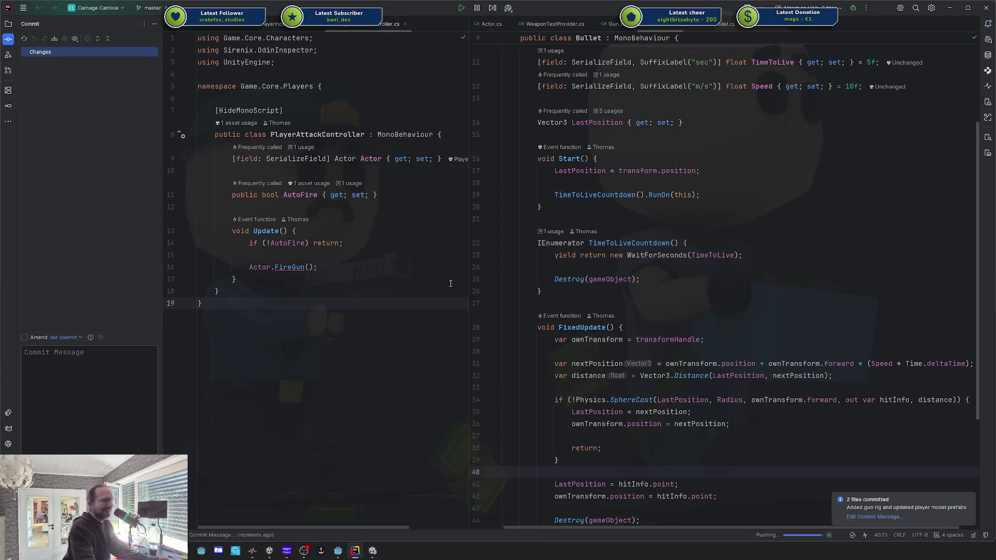
click(373, 550)
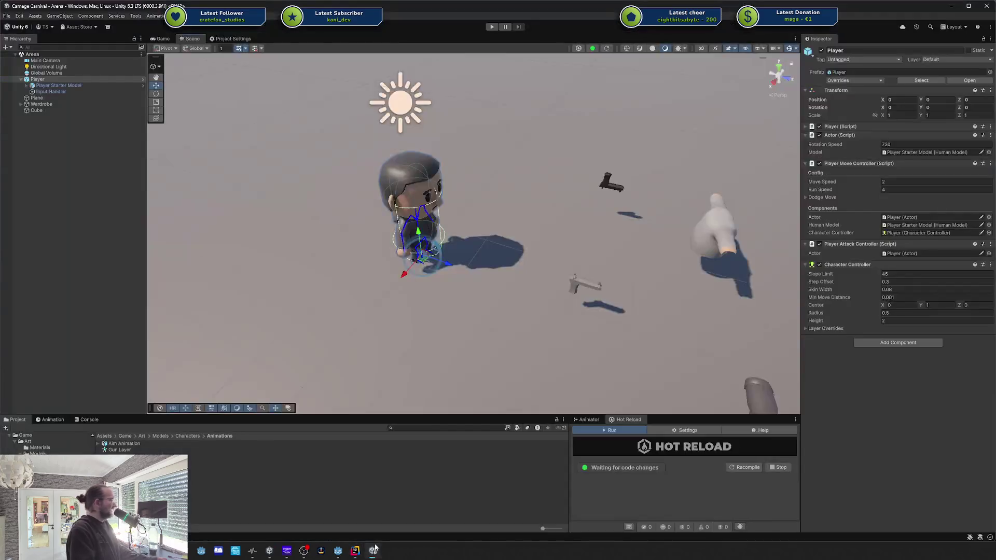
Show the Animator state graph in enlarged lower panels with the Gun layer selected.
mouse_move(443, 277)
mouse_down()
mouse_move(451, 282)
mouse_move(432, 282)
mouse_move(378, 204)
mouse_up()
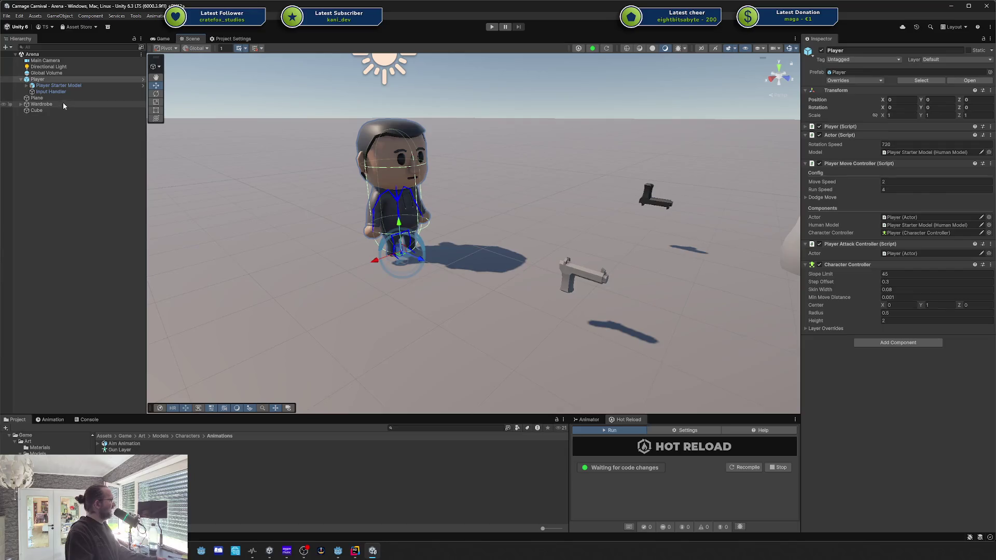
click(587, 419)
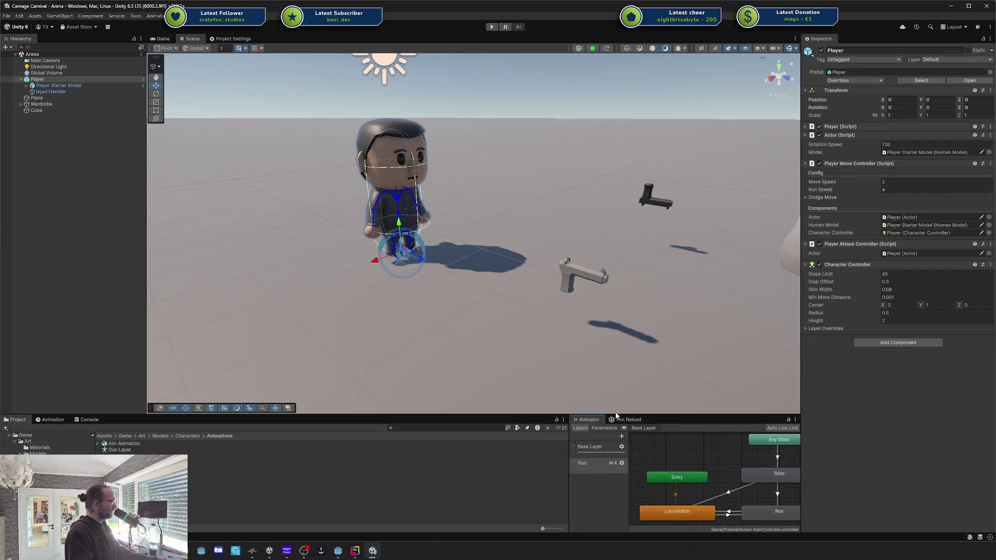
drag(616, 415, 614, 361)
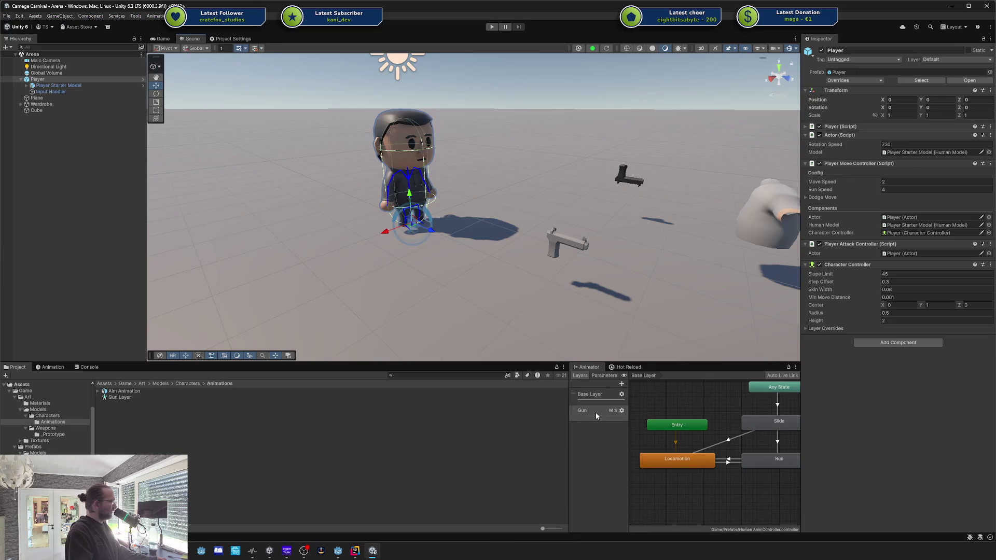
click(594, 414)
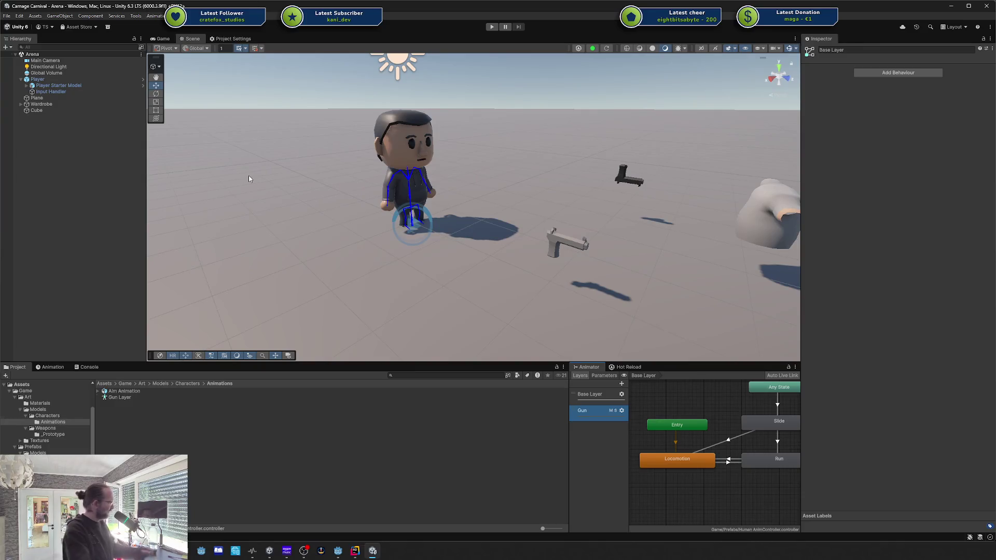
Open the Player prefab in Prefab Mode from the Hierarchy.
click(74, 86)
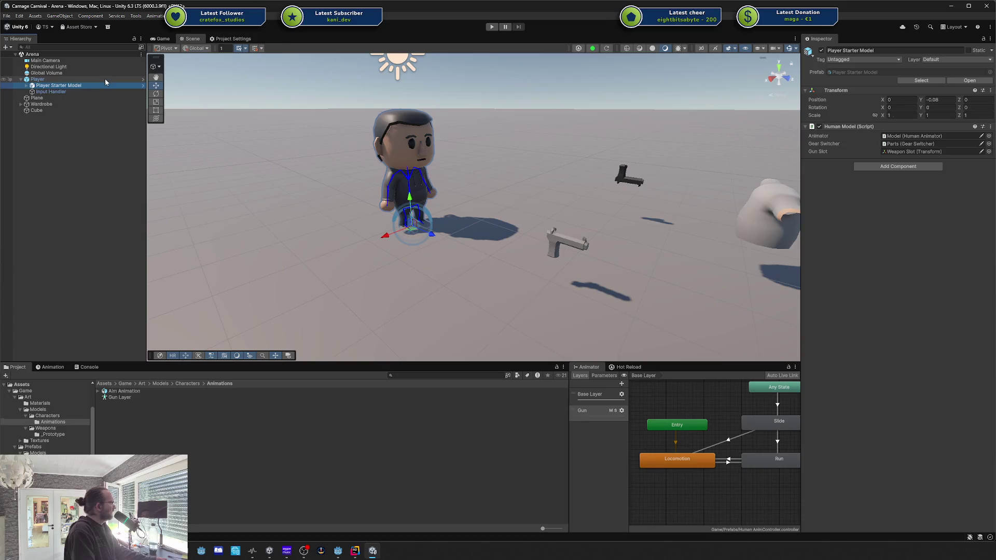
click(138, 80)
click(143, 80)
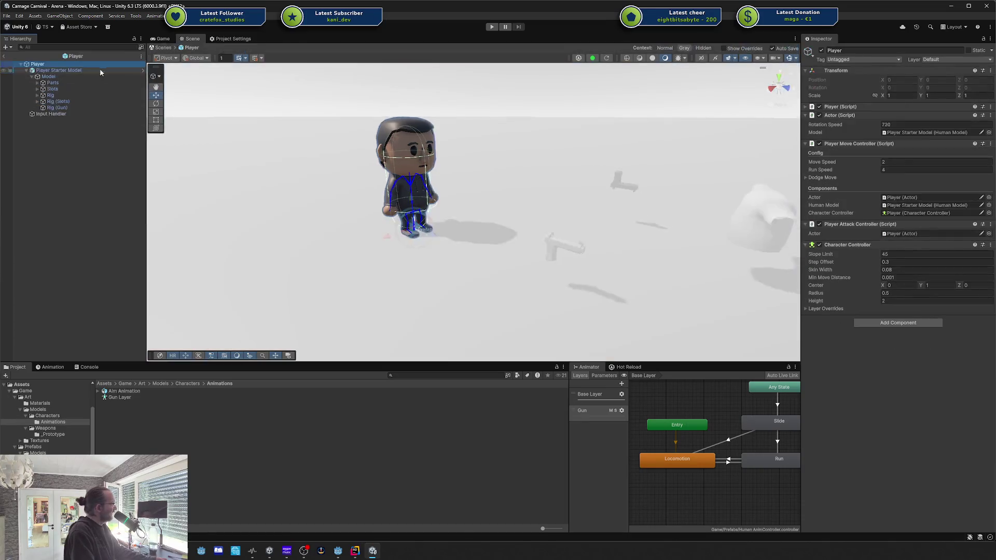
Collapse the Player Starter Model's children, leave Prefab Mode, and reopen the Player prefab.
click(71, 72)
click(28, 70)
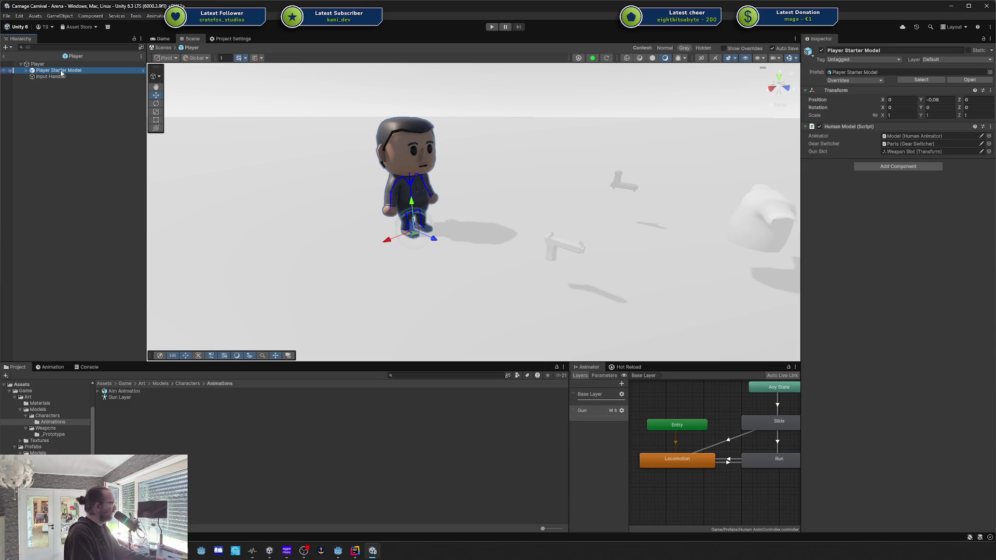
click(4, 57)
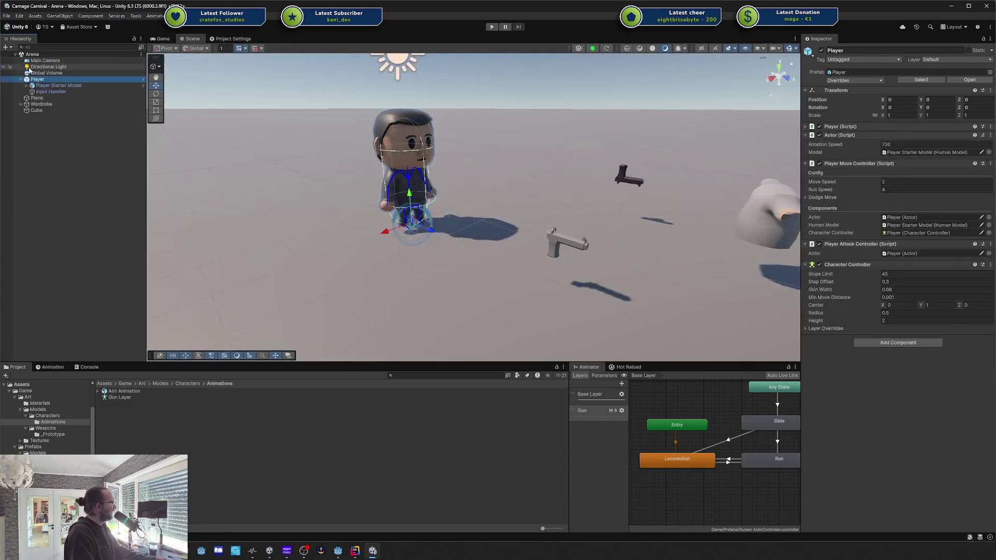
click(143, 79)
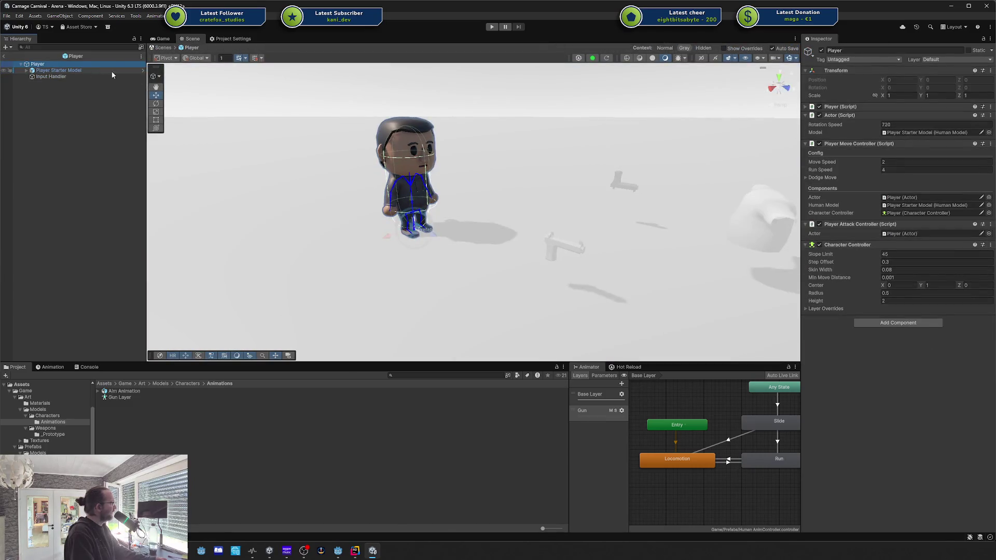
Step into Player Starter Model, inspect its Base Human Model parent, return, and open the Overrides dropdown.
click(142, 73)
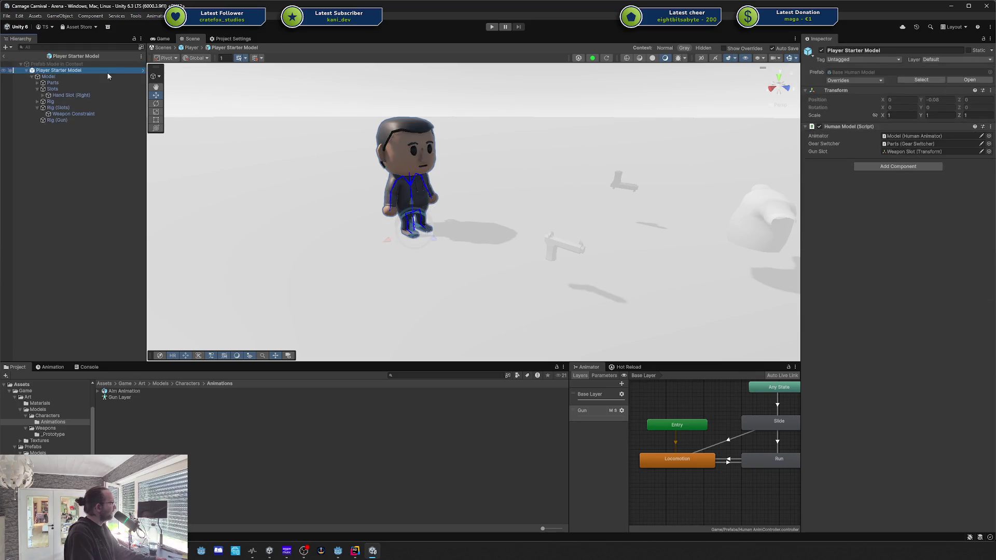
click(142, 73)
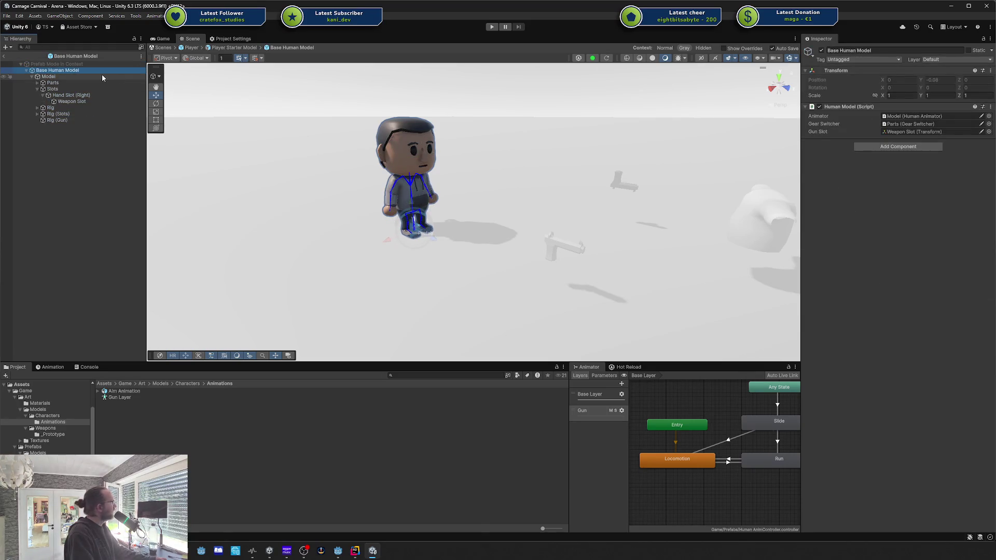
click(4, 56)
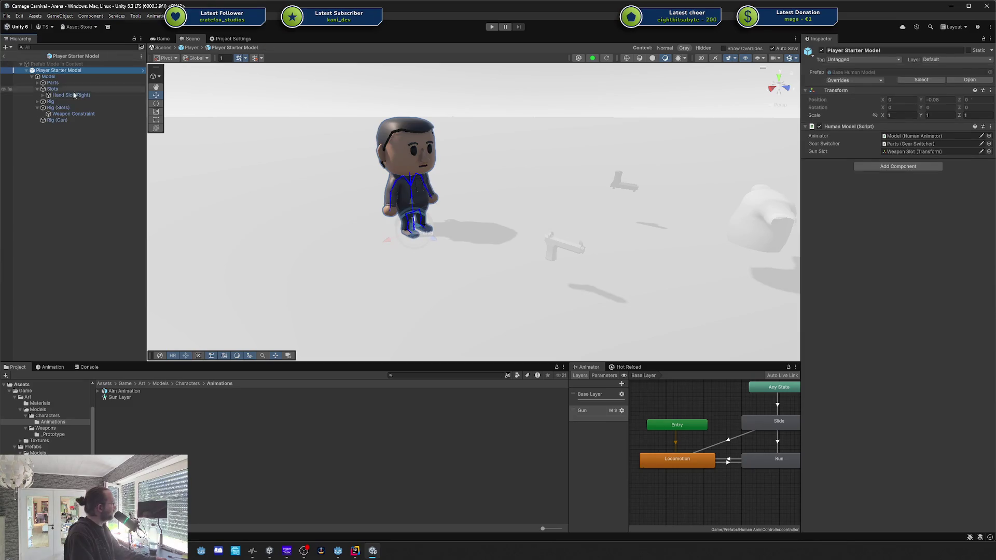
click(37, 108)
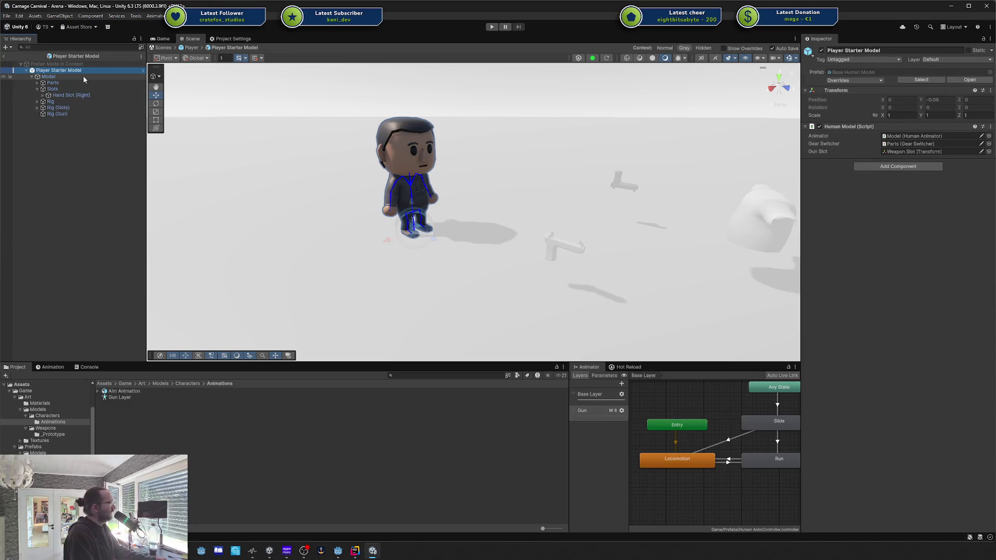
click(143, 70)
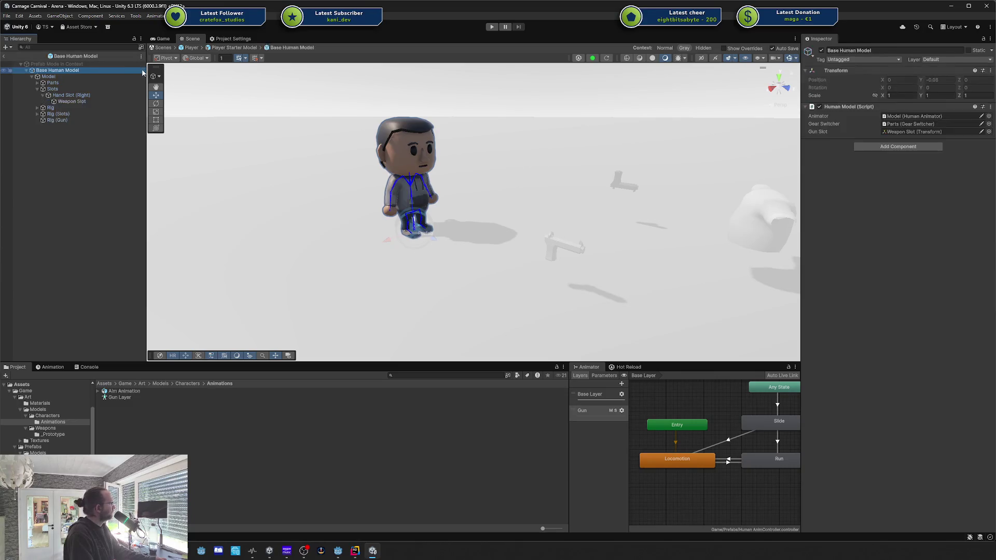
click(4, 56)
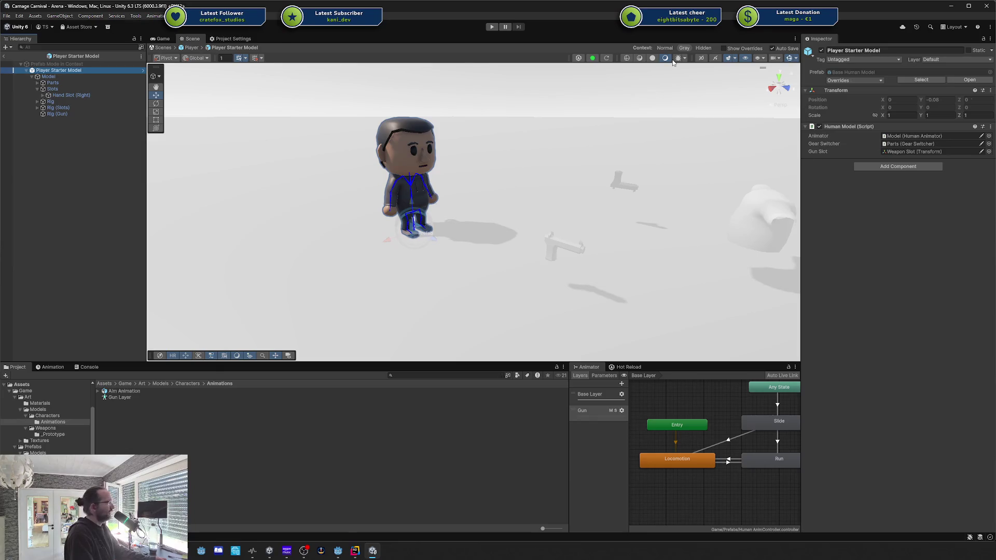
click(842, 80)
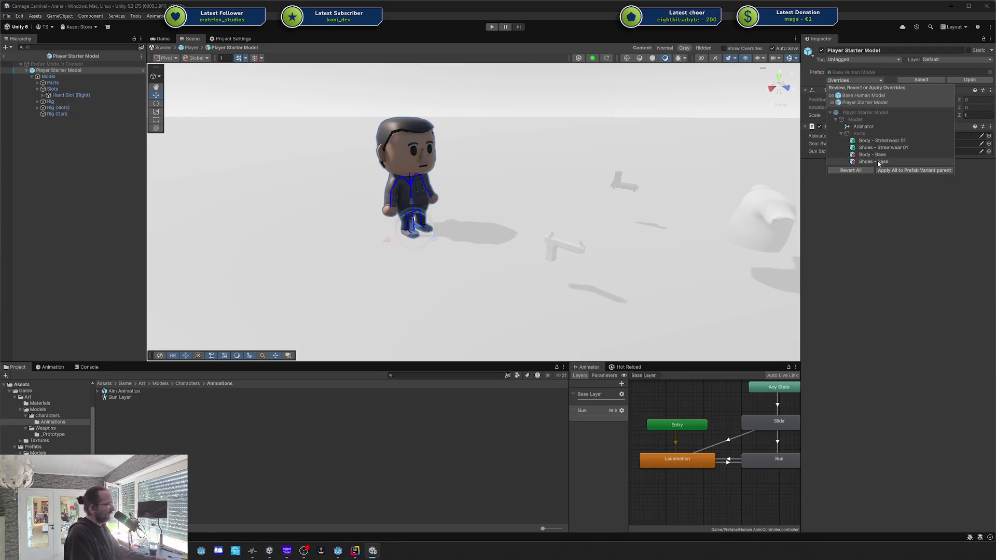
Close the Overrides dropdown, open the Base Human Model prefab, and orbit around the grey-outfitted character.
click(881, 170)
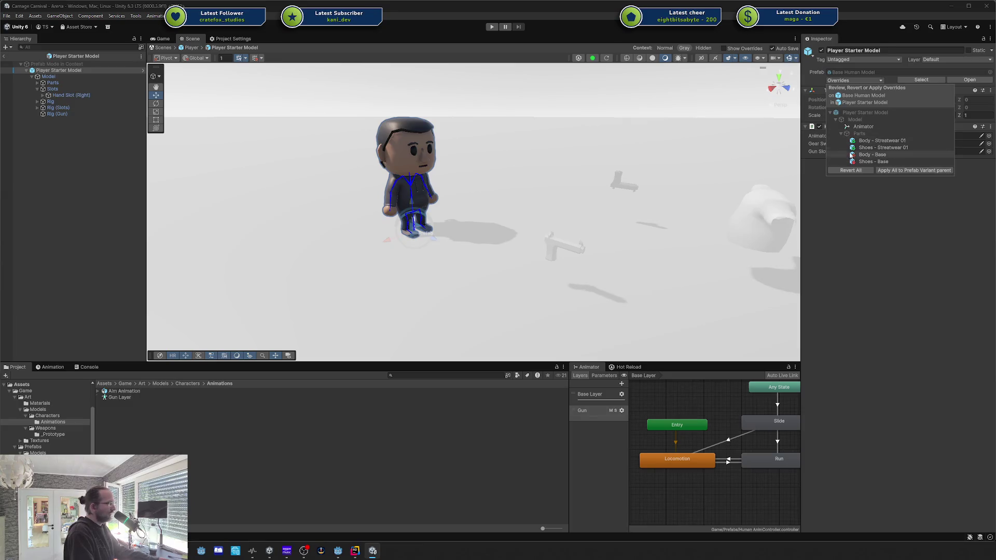
click(143, 71)
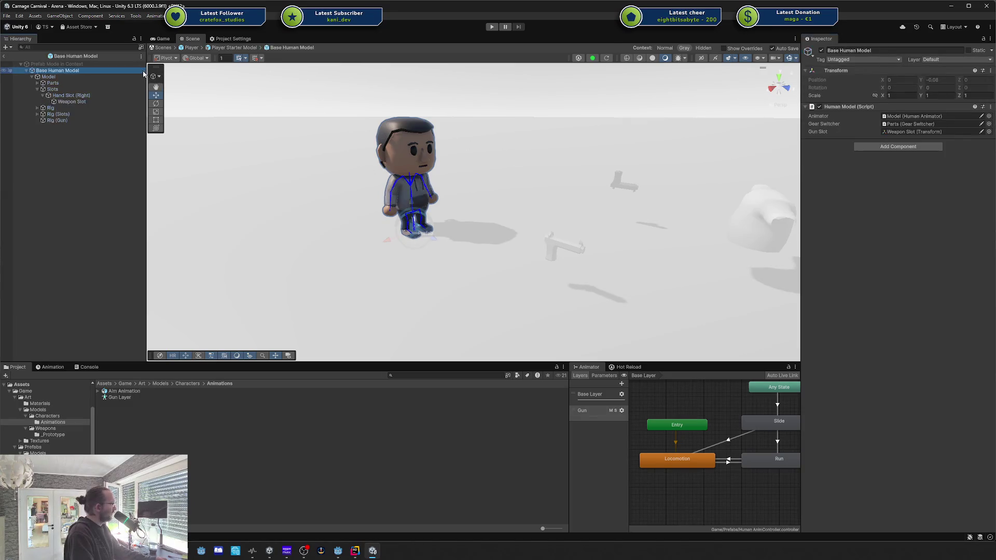
mouse_move(441, 229)
mouse_down()
mouse_move(498, 207)
mouse_move(378, 178)
mouse_move(332, 135)
mouse_up()
Zoom in to compare Player Starter Model and Base Human Model, then open Base Human Model from Prefabs > Models.
scroll(513, 201, up, 3)
scroll(513, 201, up, 3)
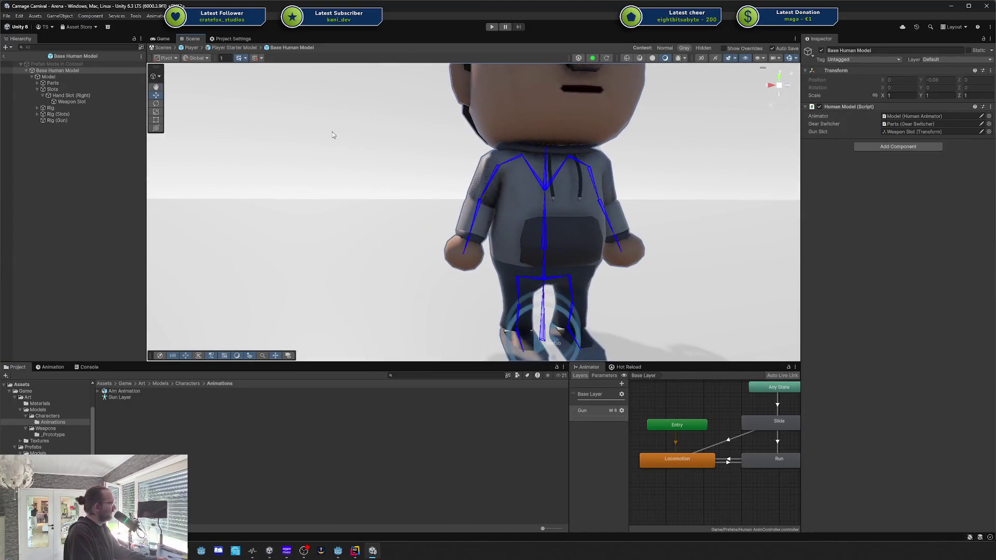
click(5, 56)
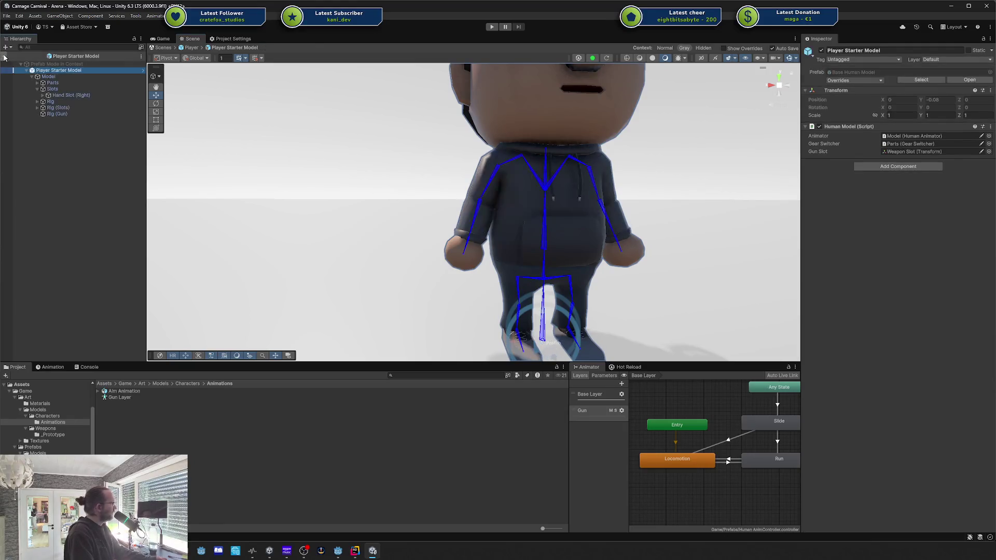
click(143, 70)
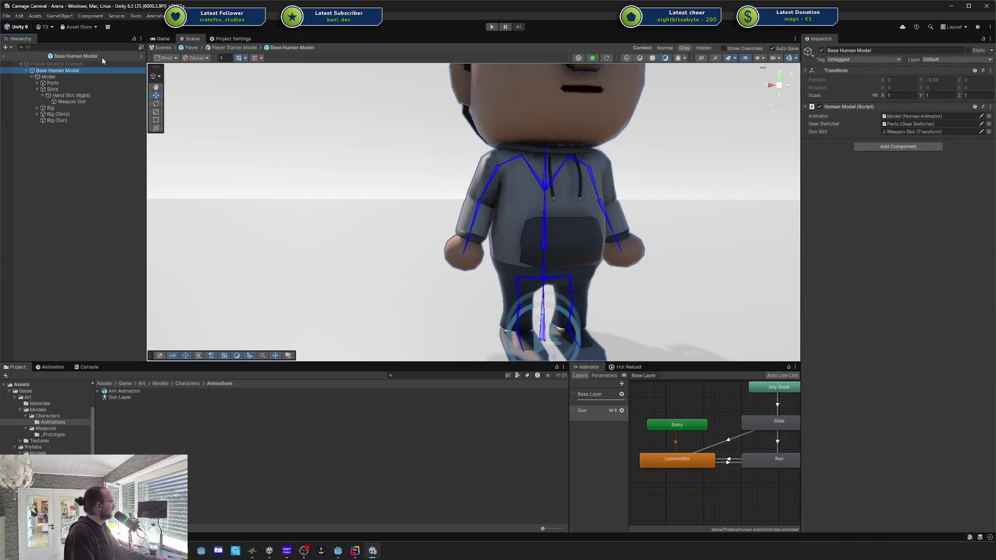
click(119, 56)
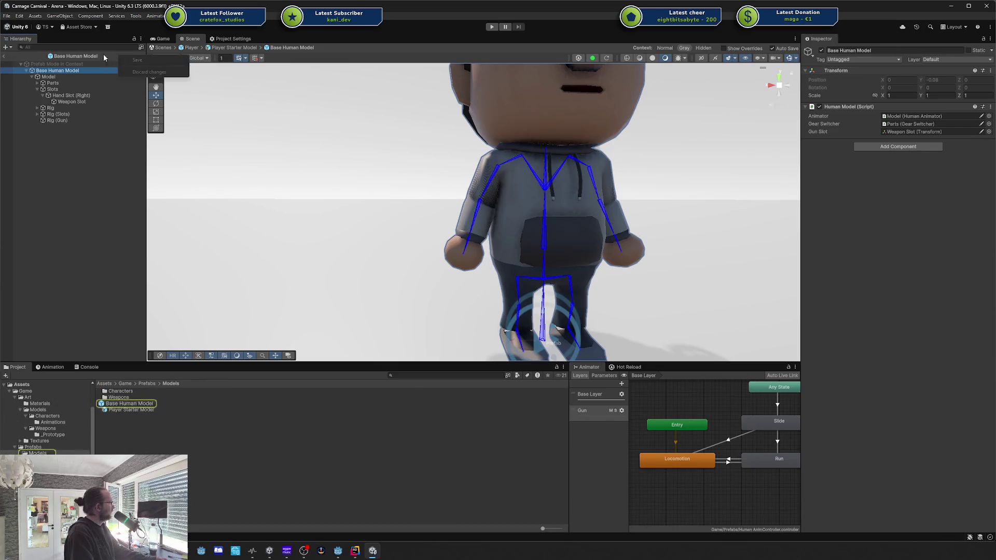
double_click(139, 403)
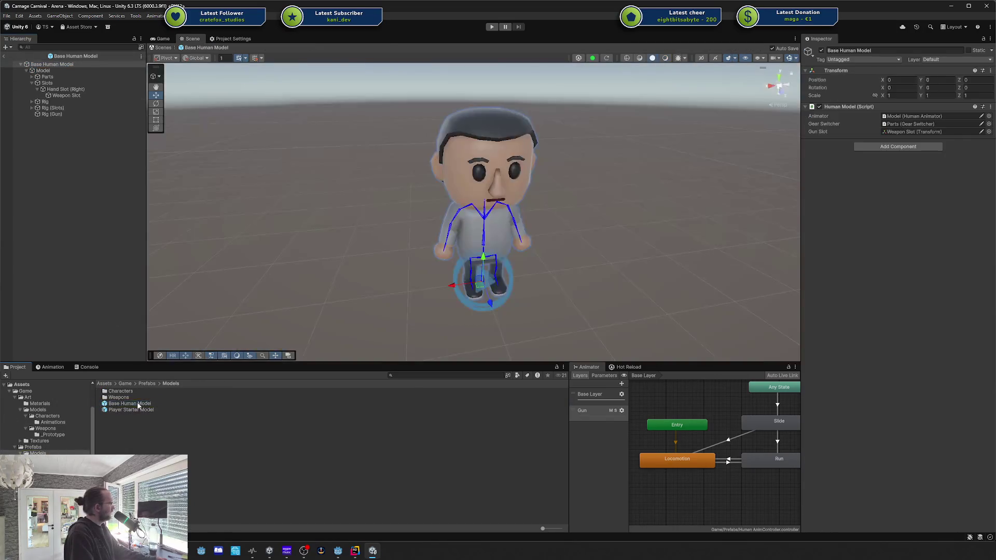
Orbit to face the Base Human Model character, then select Model to show its Rig (Slots) and Rig (Gun) layers.
drag(622, 205, 518, 216)
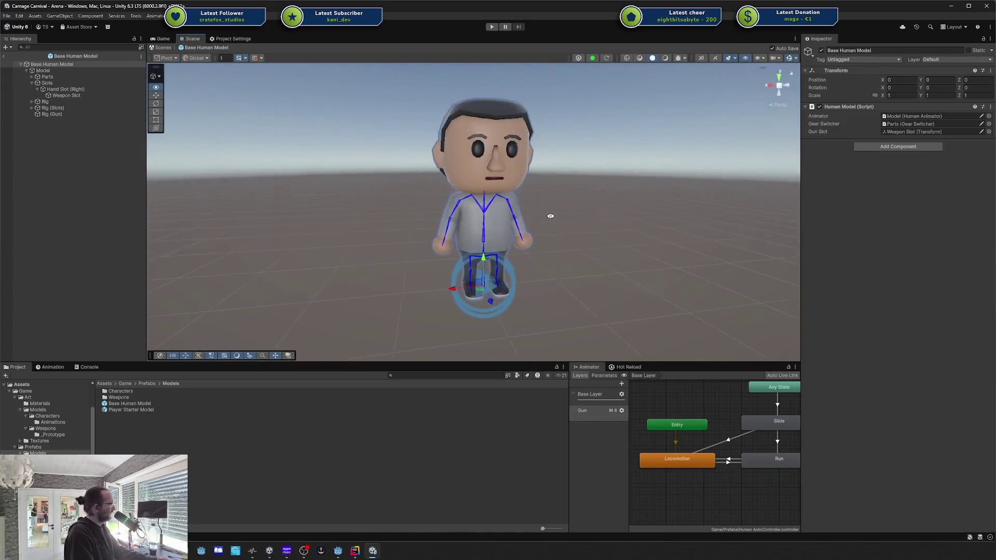
drag(612, 236, 585, 235)
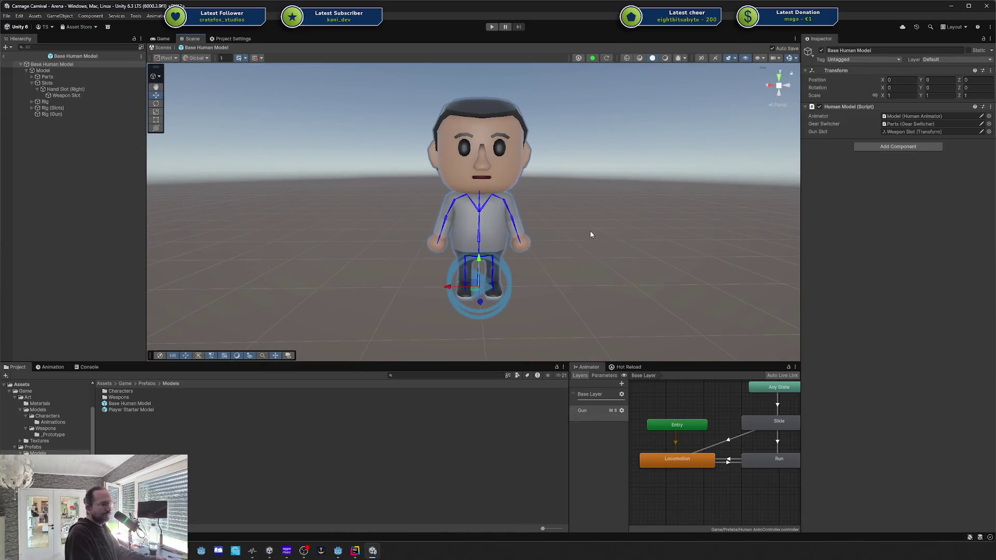
click(163, 39)
click(193, 39)
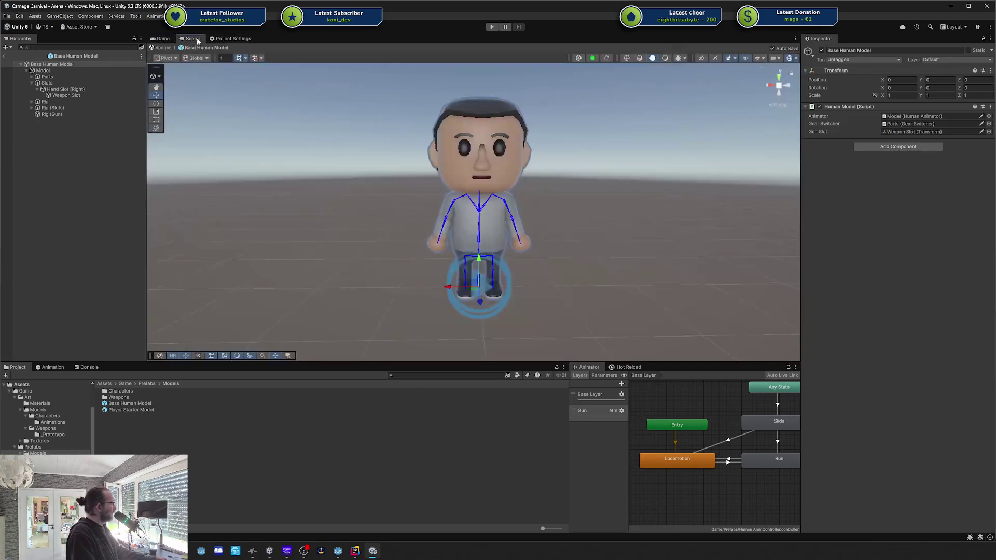
mouse_move(514, 200)
mouse_down()
mouse_move(530, 196)
mouse_move(534, 169)
mouse_up()
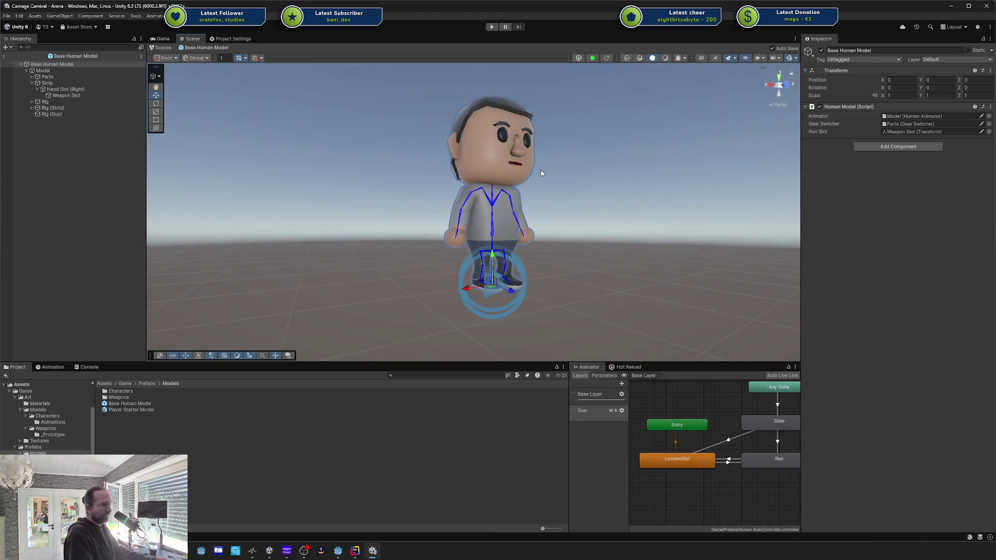
scroll(561, 188, up, 3)
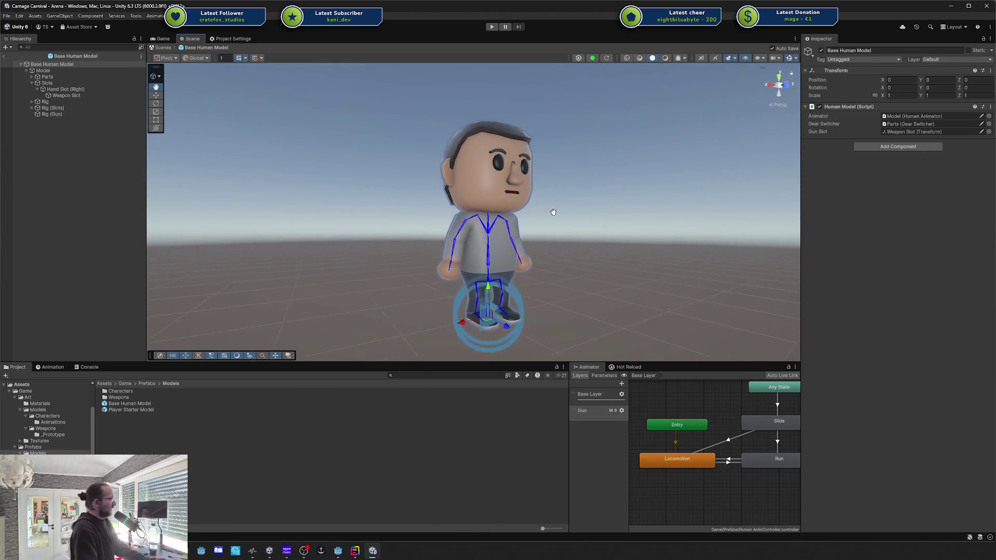
click(43, 71)
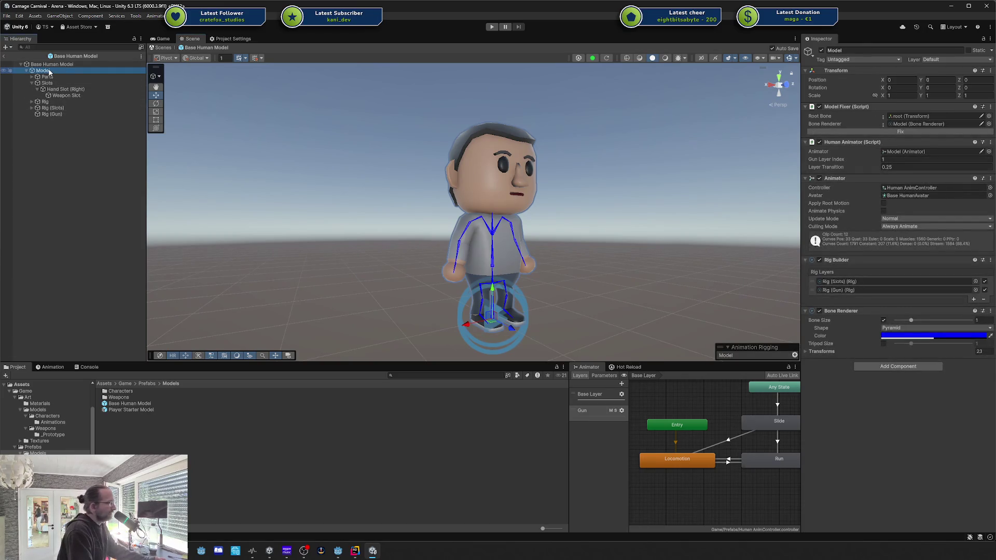
Select Rig (Gun) to show its Rig component at weight 1.
click(829, 290)
click(64, 114)
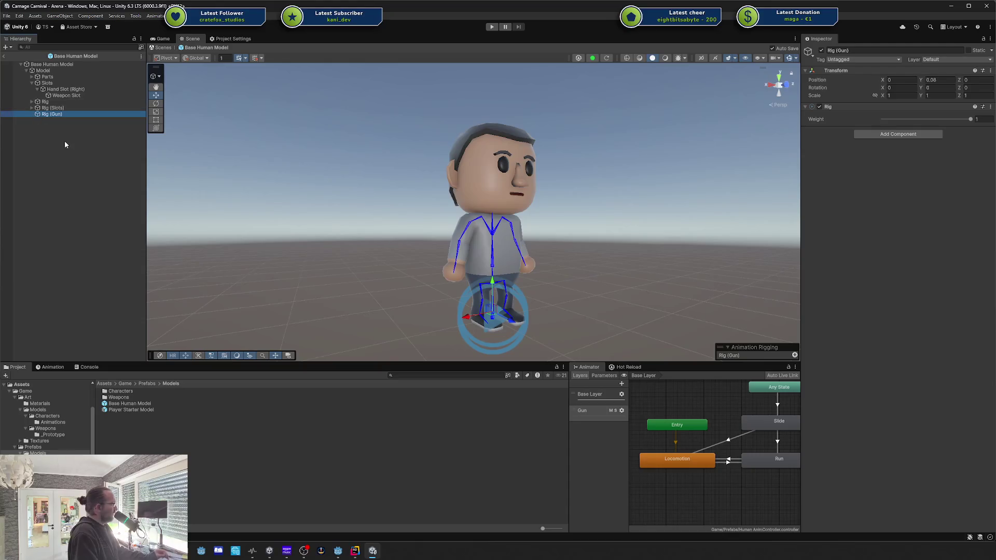
drag(491, 242, 464, 216)
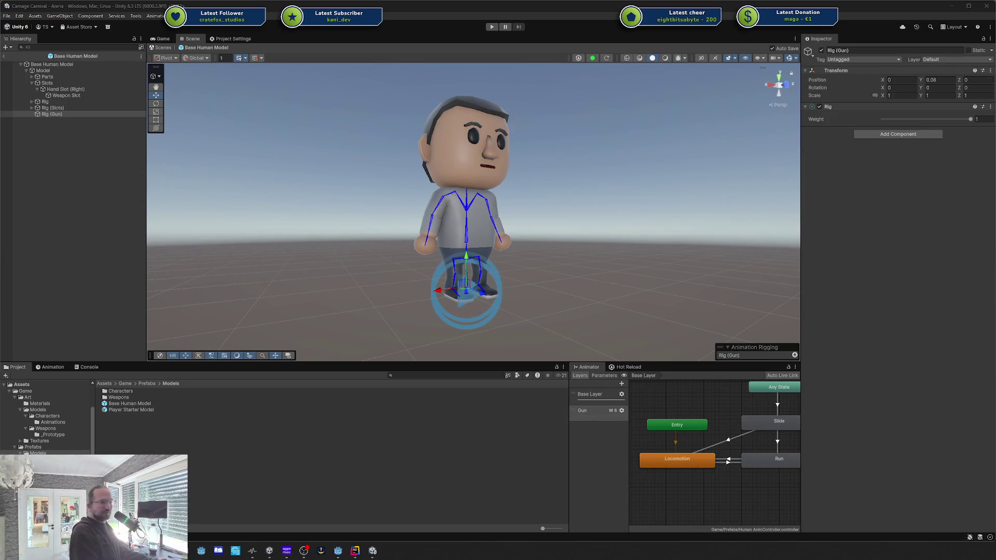
key(super+Pause)
drag(858, 11, 995, 11)
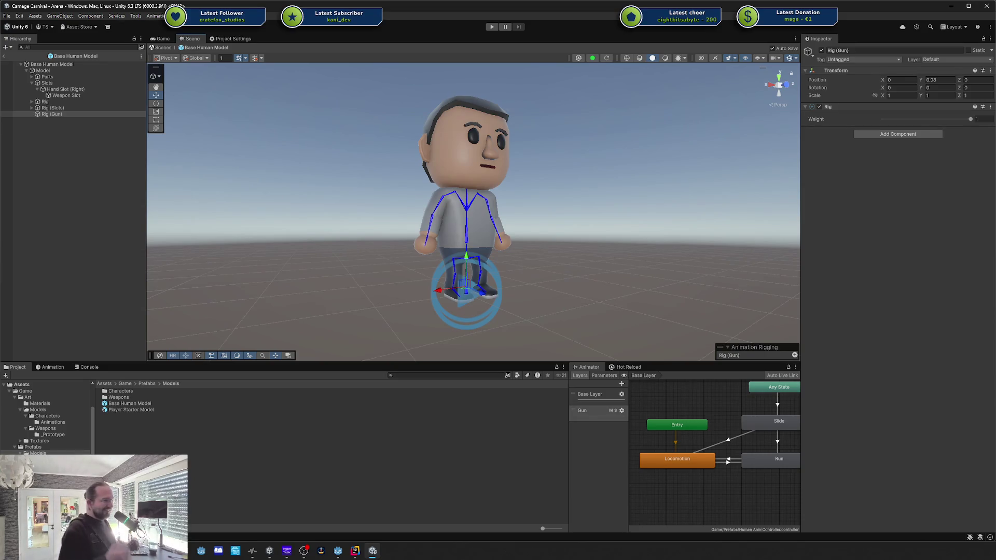
key(alt+Tab)
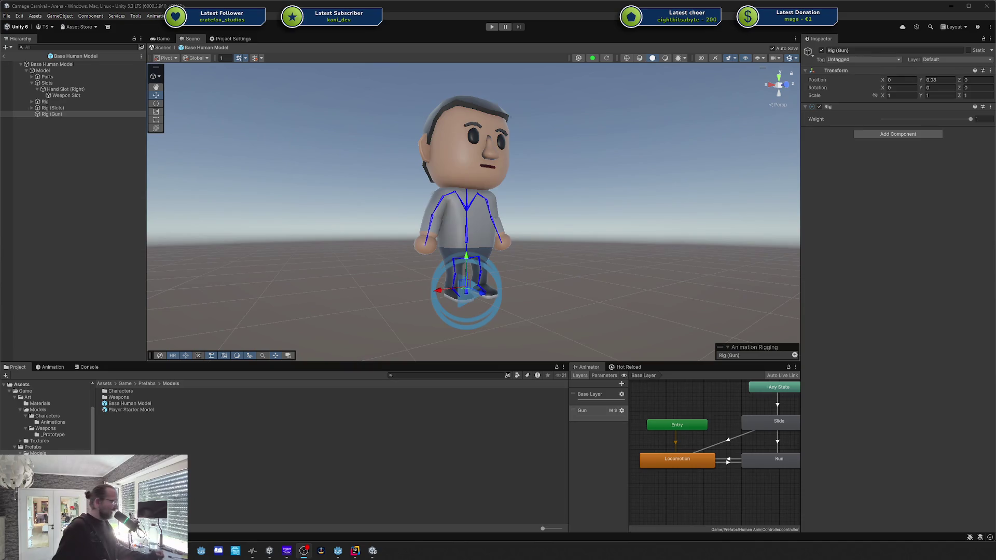
click(969, 268)
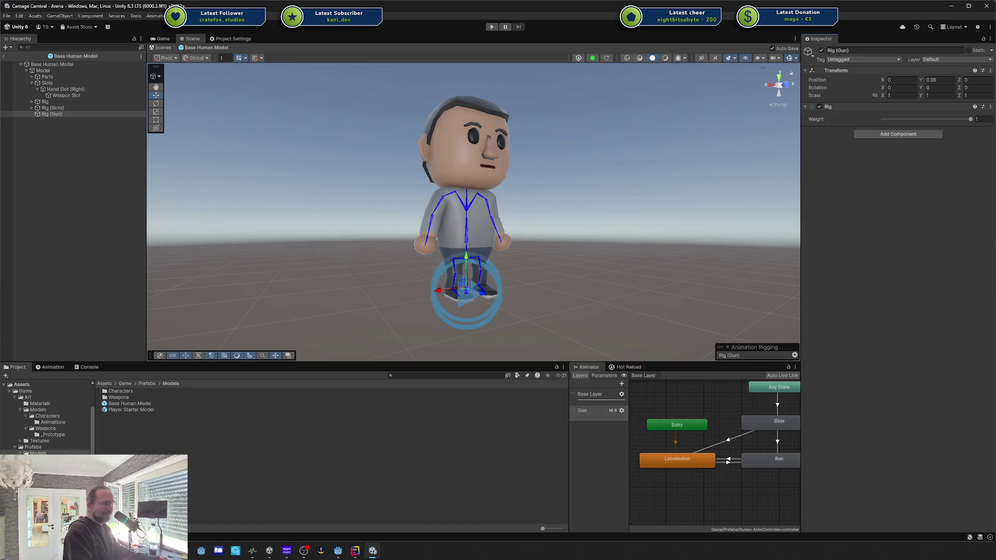
mouse_move(668, 193)
mouse_down()
mouse_move(685, 189)
mouse_move(494, 165)
mouse_move(507, 186)
mouse_up()
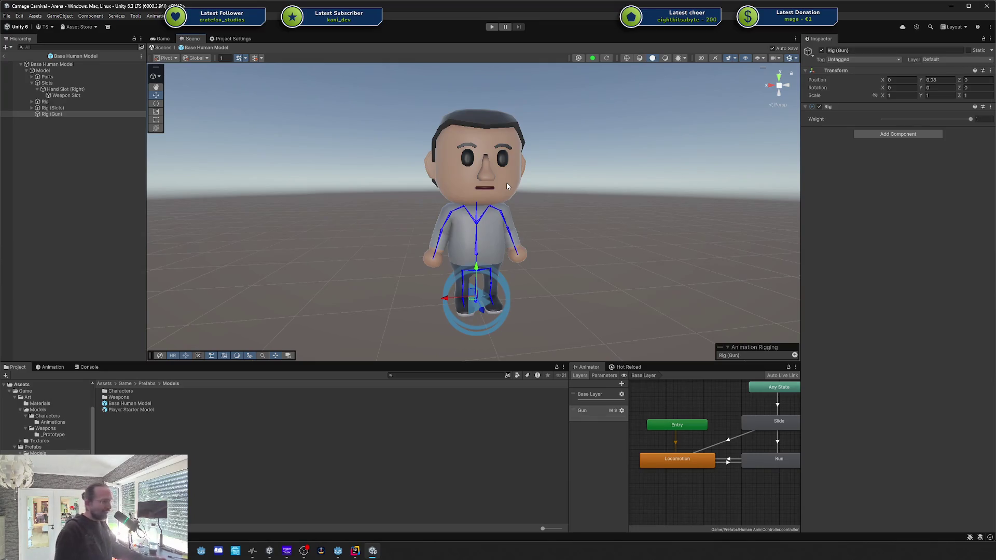
scroll(436, 131, up, 2)
drag(449, 121, 524, 196)
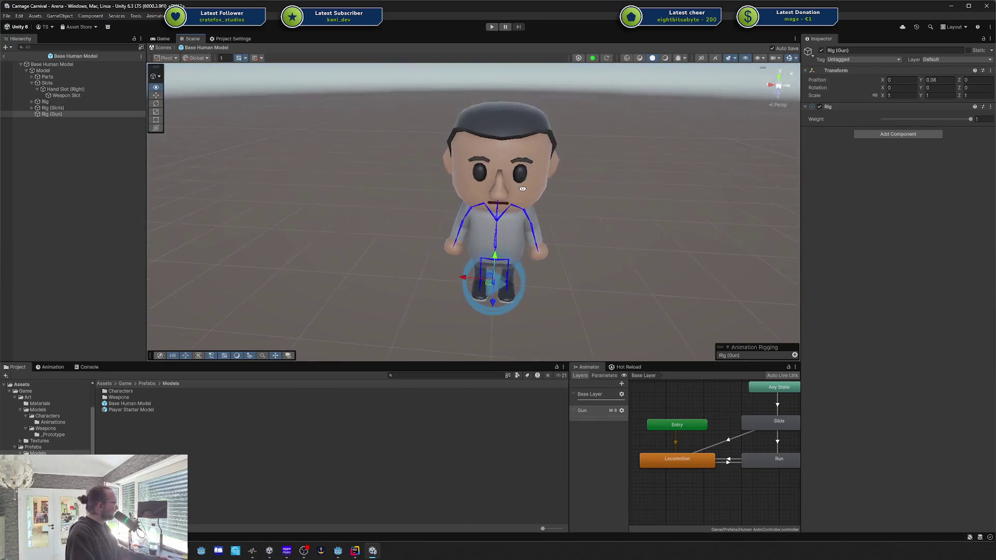
drag(414, 166, 342, 159)
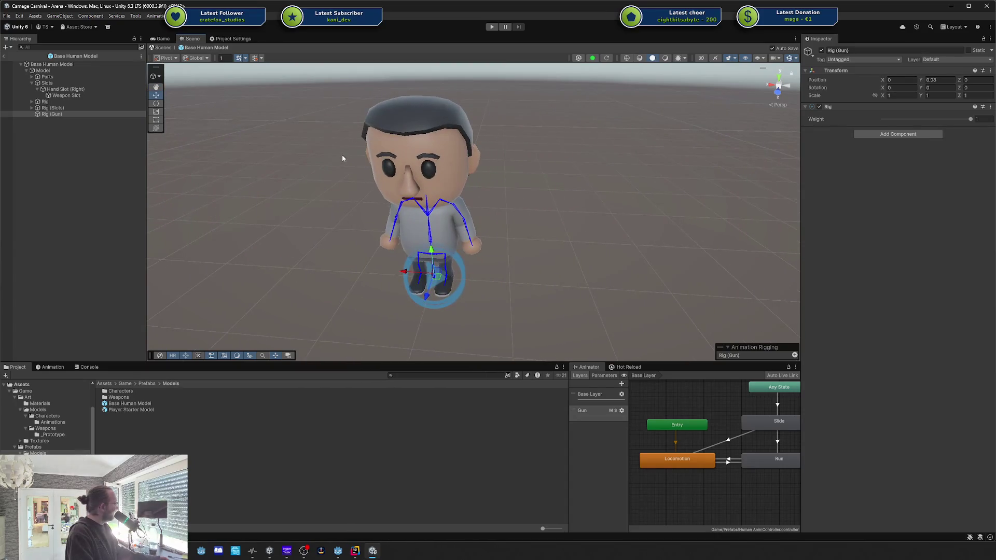
drag(491, 178, 500, 151)
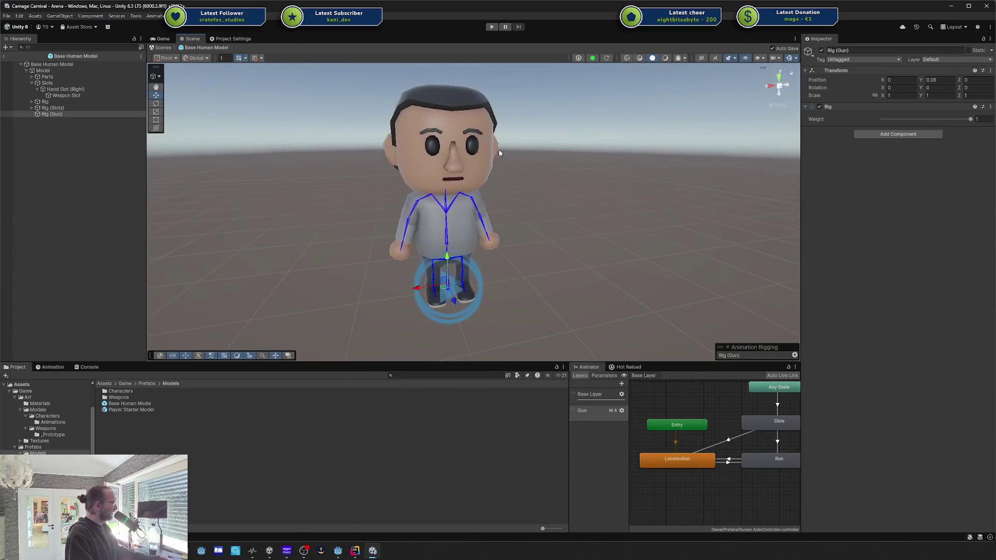
scroll(482, 146, up, 2)
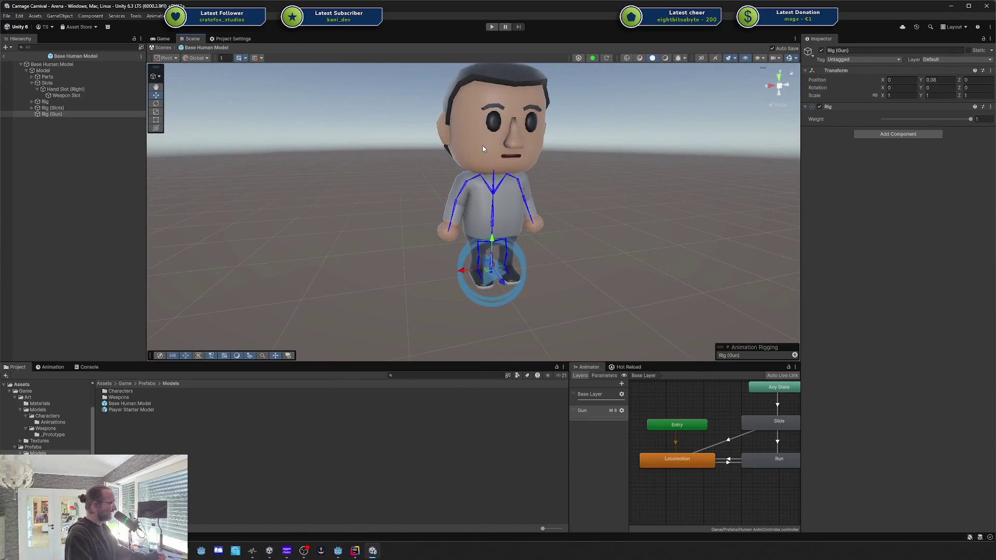
drag(482, 149, 413, 170)
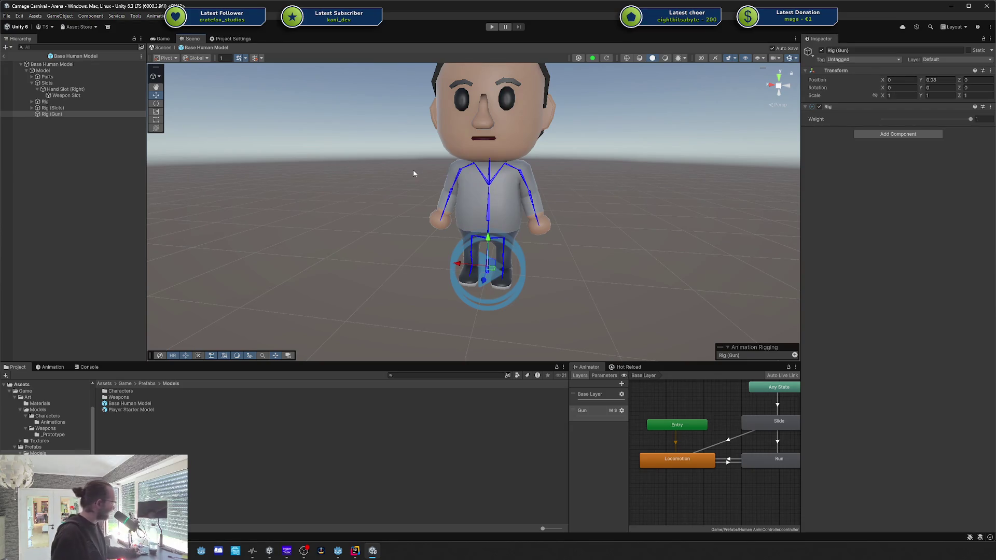
click(63, 119)
click(63, 116)
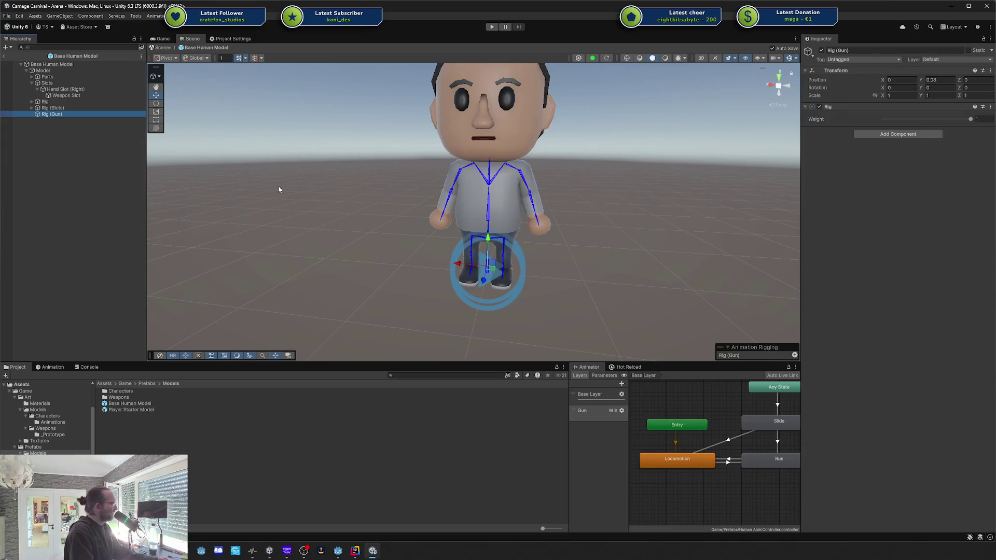
mouse_move(556, 223)
mouse_down()
mouse_move(583, 156)
mouse_move(518, 217)
mouse_move(565, 238)
mouse_up()
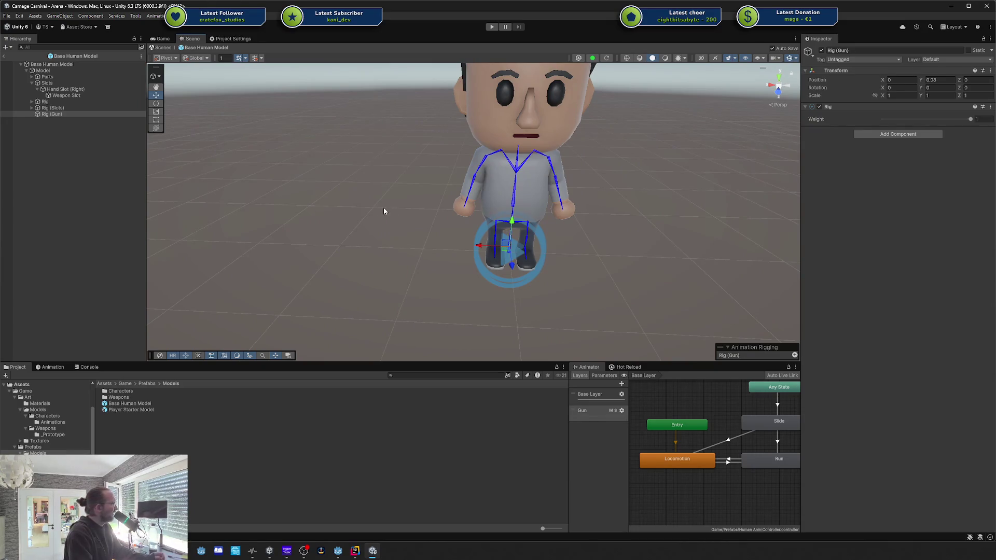
mouse_move(302, 198)
mouse_down()
mouse_move(575, 215)
mouse_move(499, 216)
mouse_up()
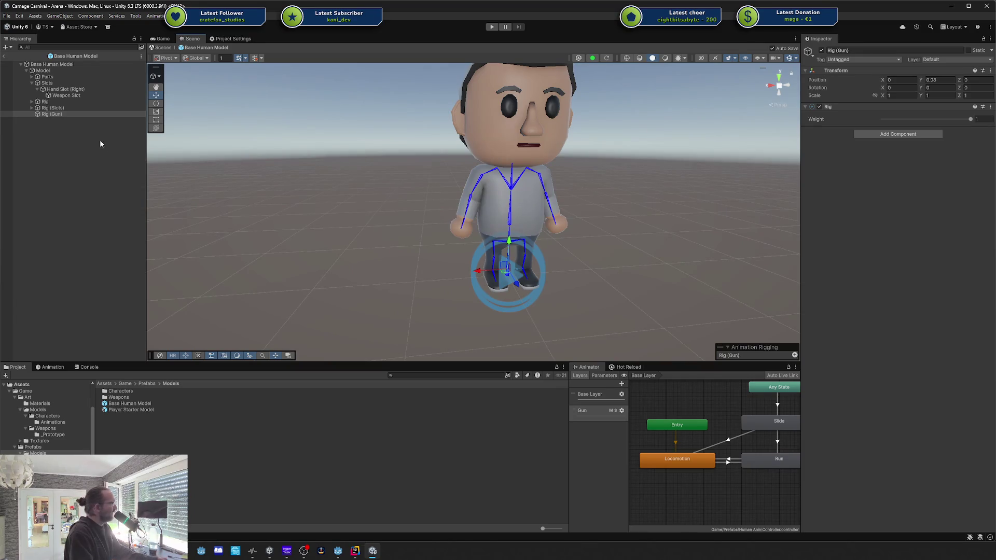
click(57, 109)
click(56, 114)
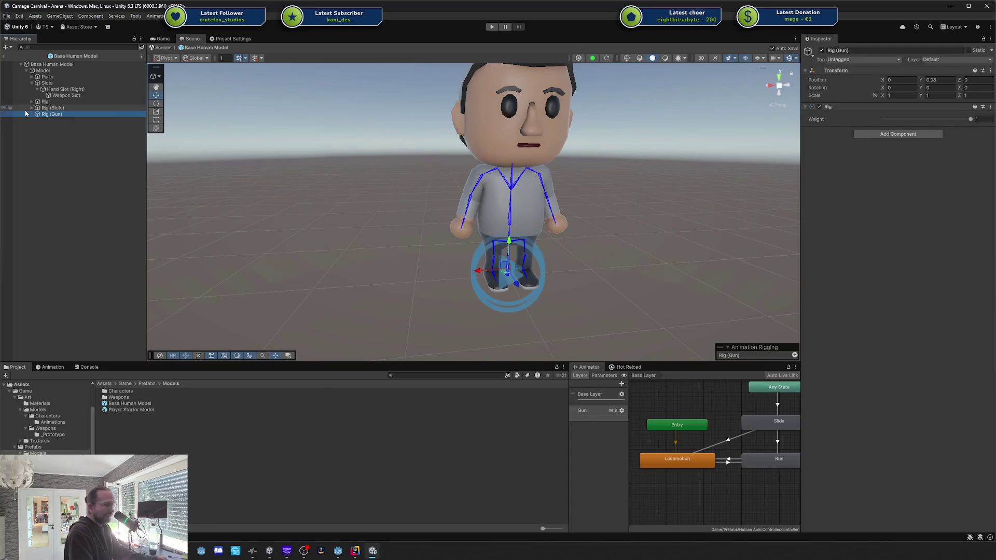
mouse_move(447, 173)
mouse_down()
mouse_move(422, 207)
mouse_move(437, 224)
mouse_up()
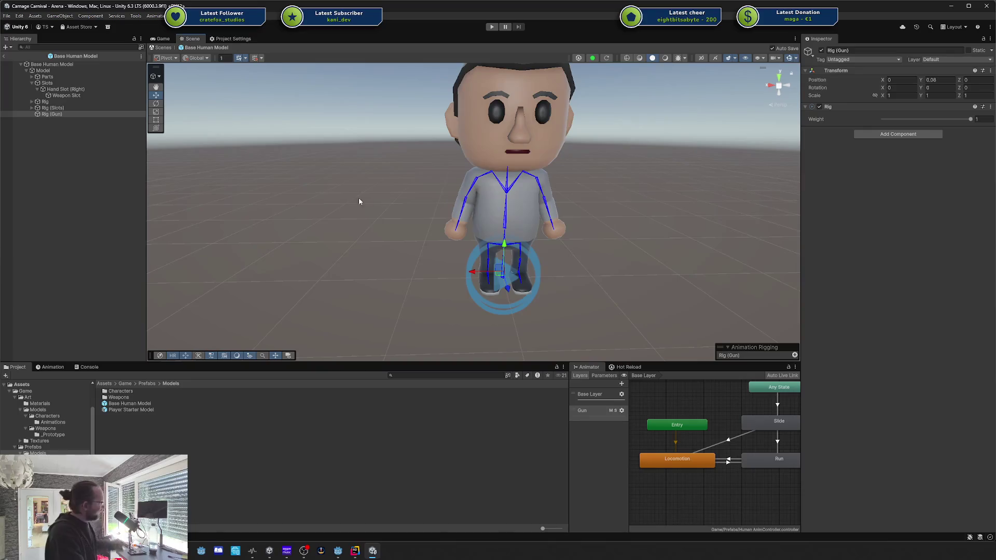
double_click(54, 114)
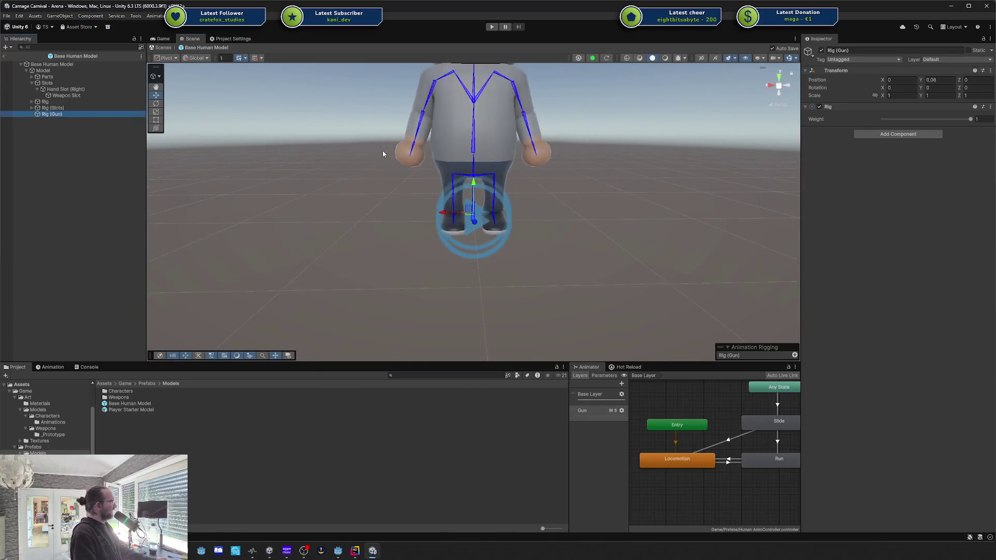
Rename the Rig (Gun) object to Rig (IK).
click(61, 114)
click(60, 114)
key(BackSpace)
key(BackSpace)
key(BackSpace)
text(IK))
key(Return)
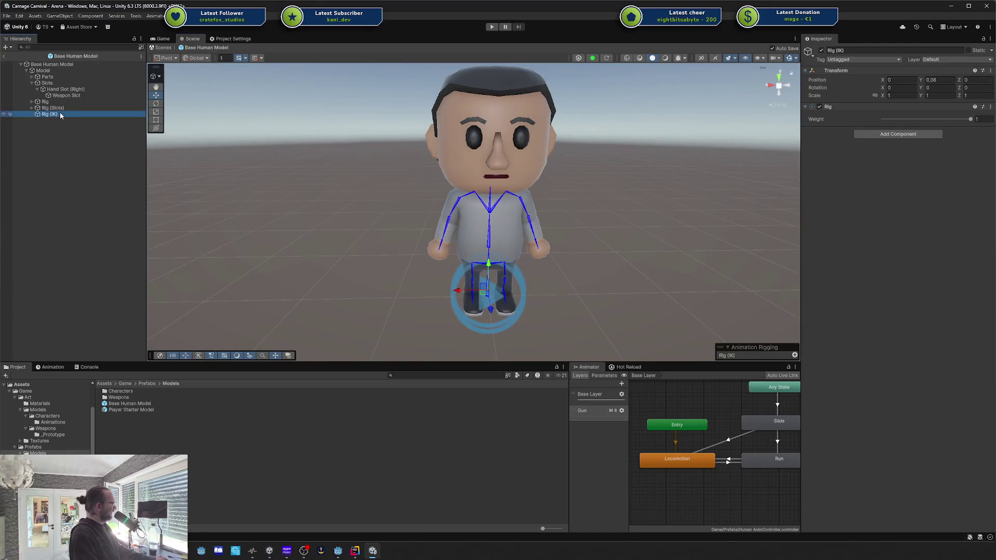
right_click(60, 113)
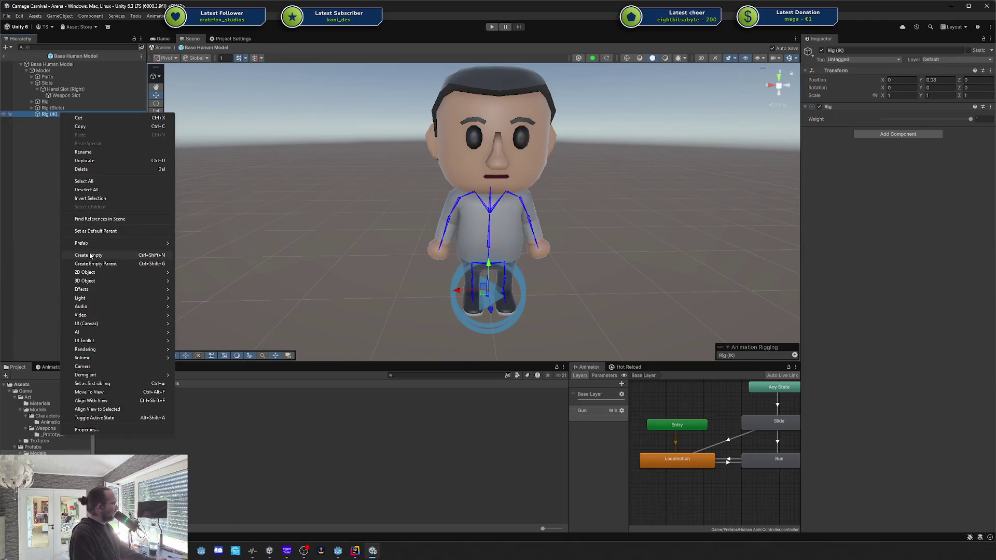
click(39, 234)
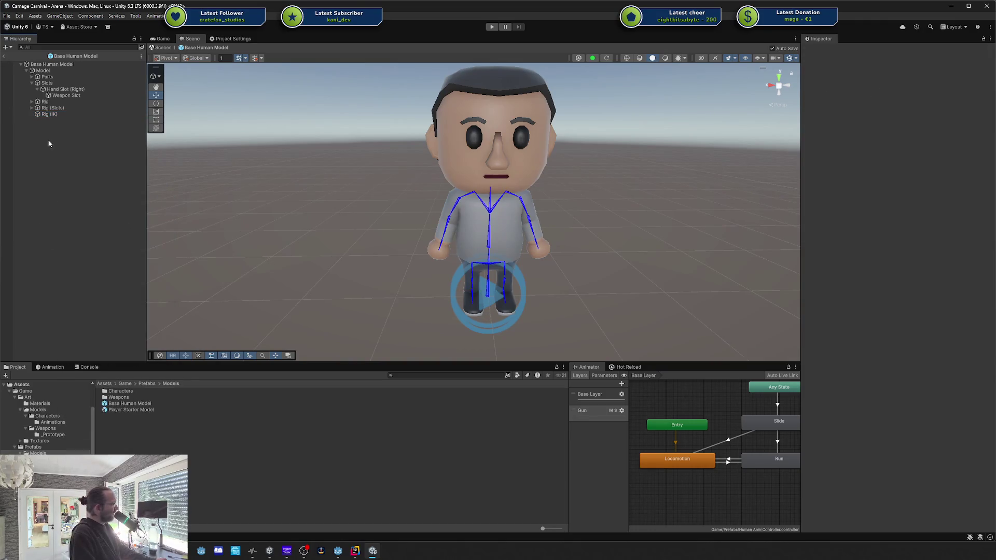
click(48, 115)
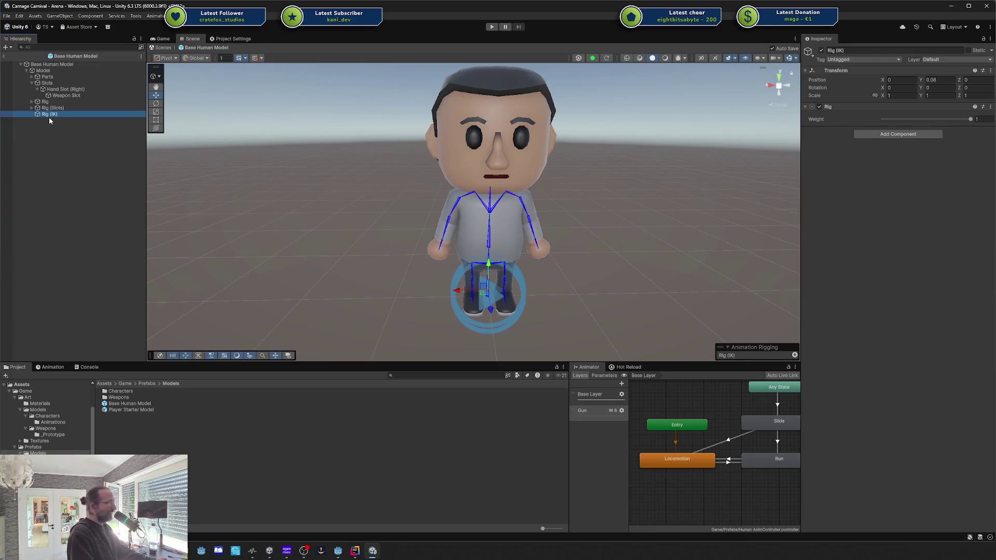
Create an empty child named Right Hand IK under Rig (IK).
right_click(46, 117)
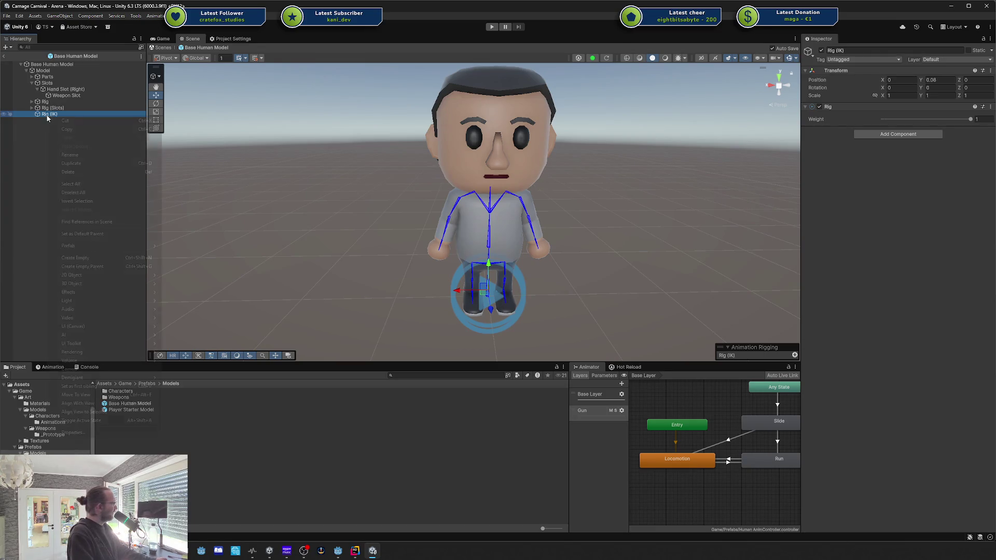
click(87, 258)
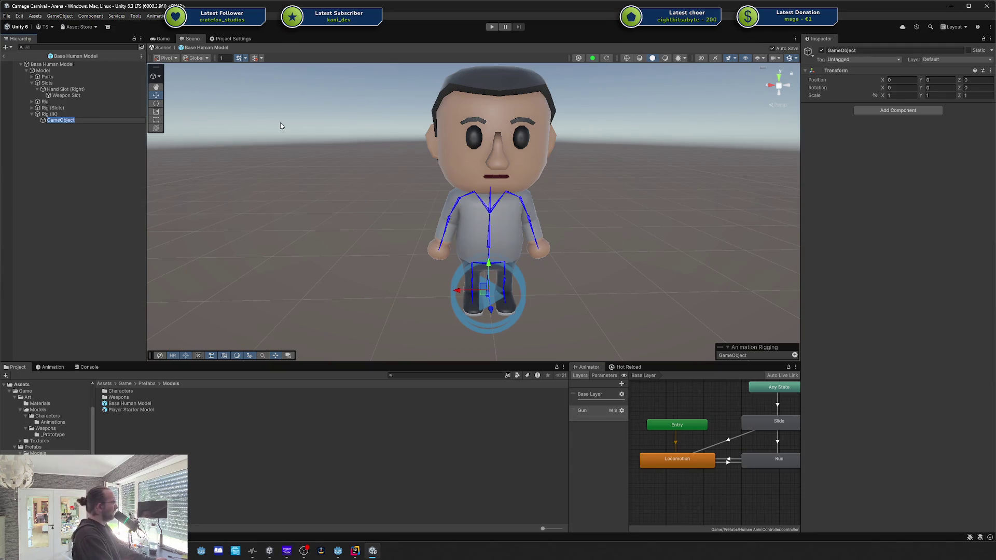
text(Right Hand IK)
key(Return)
Add a Two Bone IK Constraint component to Right Hand IK.
click(885, 112)
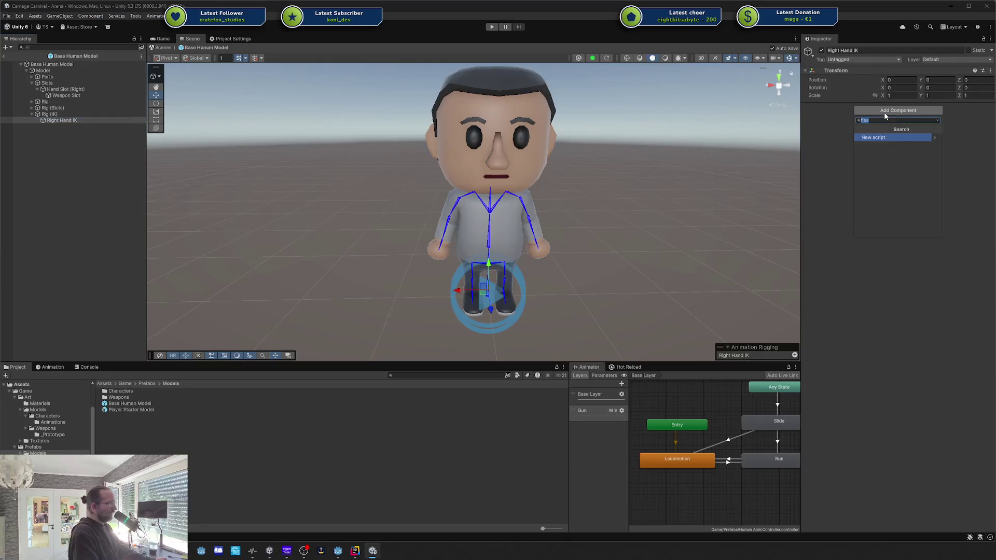
text(ik)
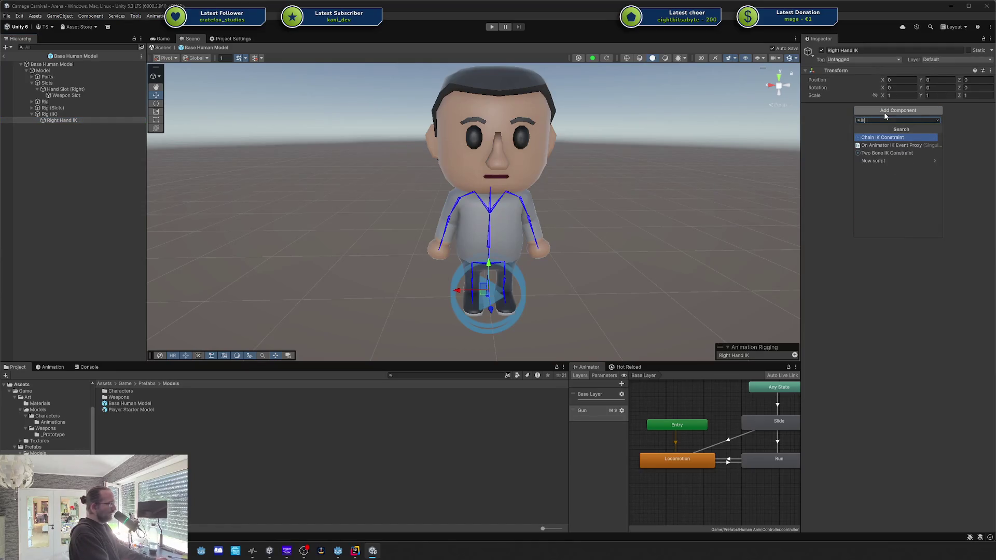
key(Down)
key(Return)
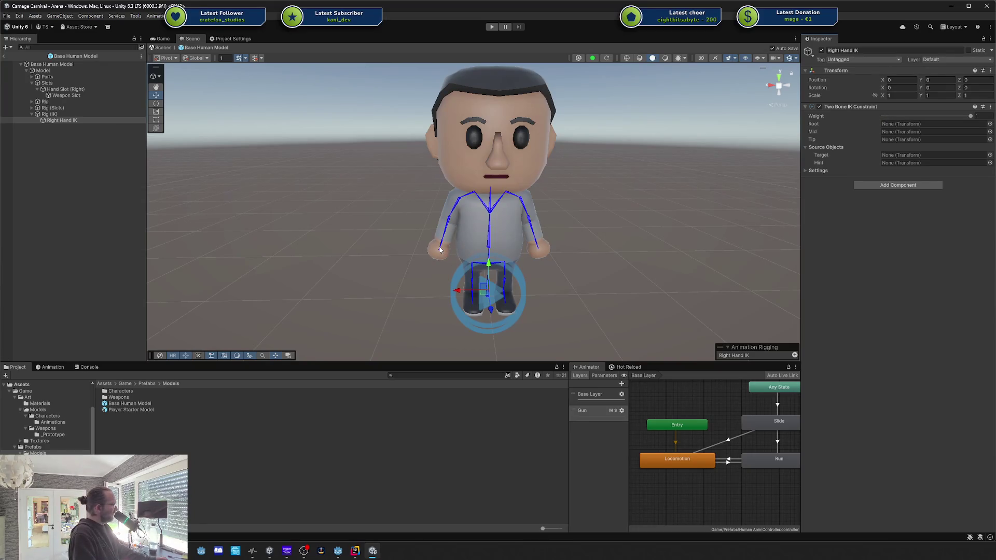
mouse_move(448, 243)
mouse_down()
mouse_move(495, 219)
mouse_move(788, 197)
mouse_move(458, 242)
mouse_up()
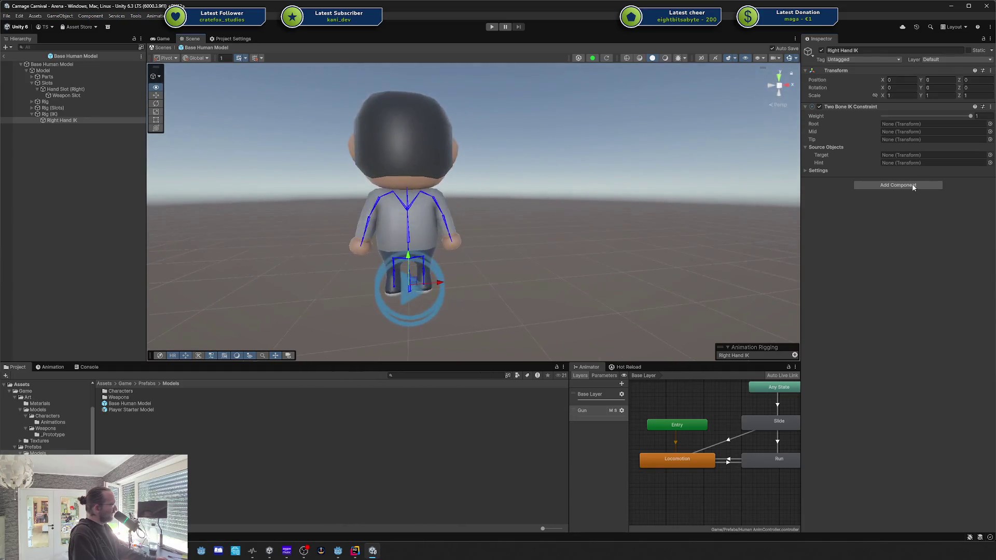
Set hand.r as the constraint tip and auto-setup root upperarm.r, mid lowerarm.r, target and hint.
click(456, 242)
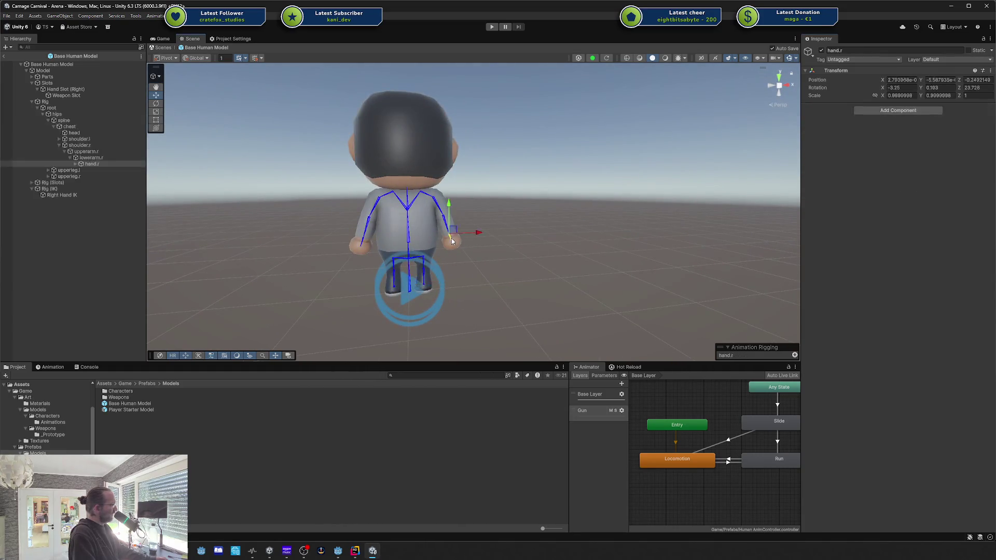
mouse_move(456, 241)
mouse_down()
mouse_move(374, 258)
mouse_move(333, 213)
mouse_move(382, 245)
mouse_up()
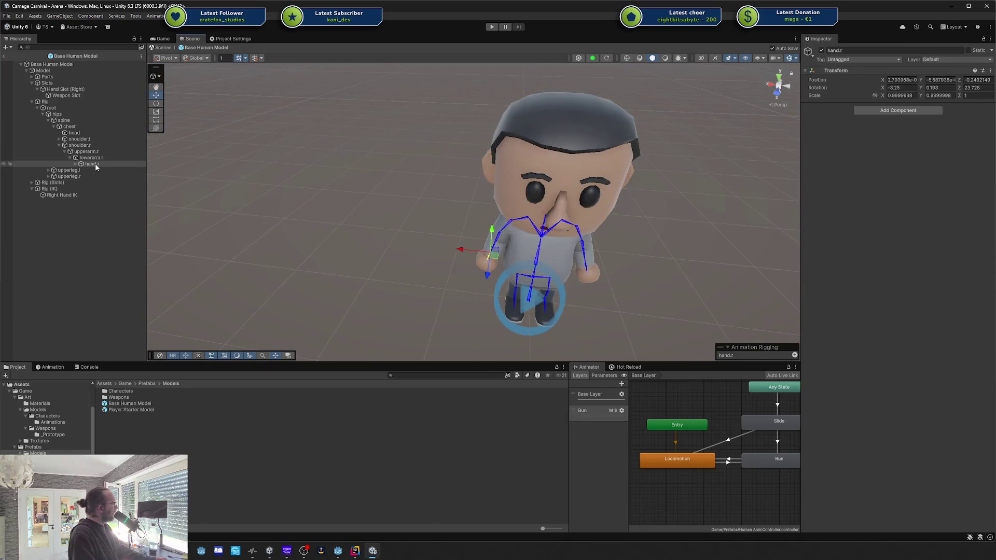
click(65, 195)
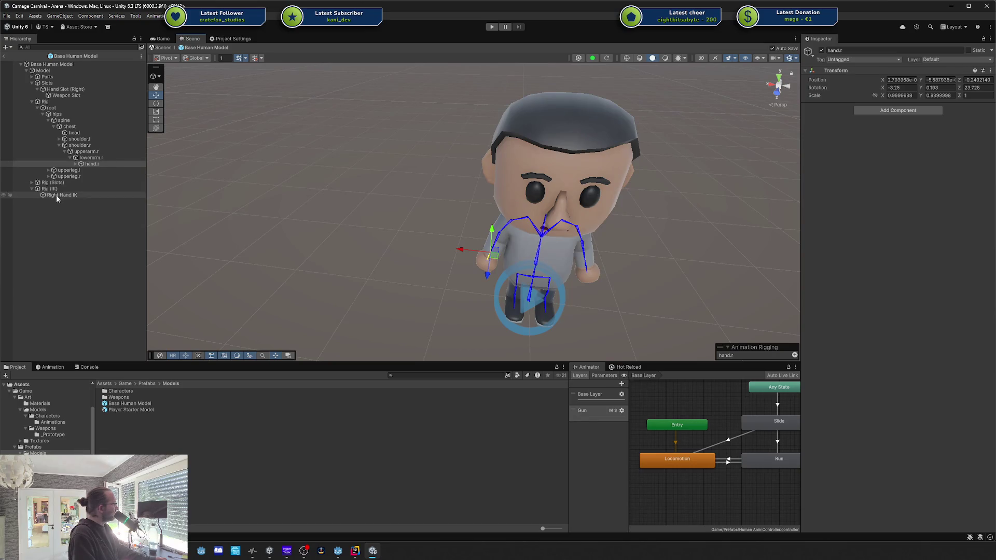
mouse_move(85, 163)
mouse_down()
mouse_move(912, 129)
mouse_move(902, 138)
mouse_up()
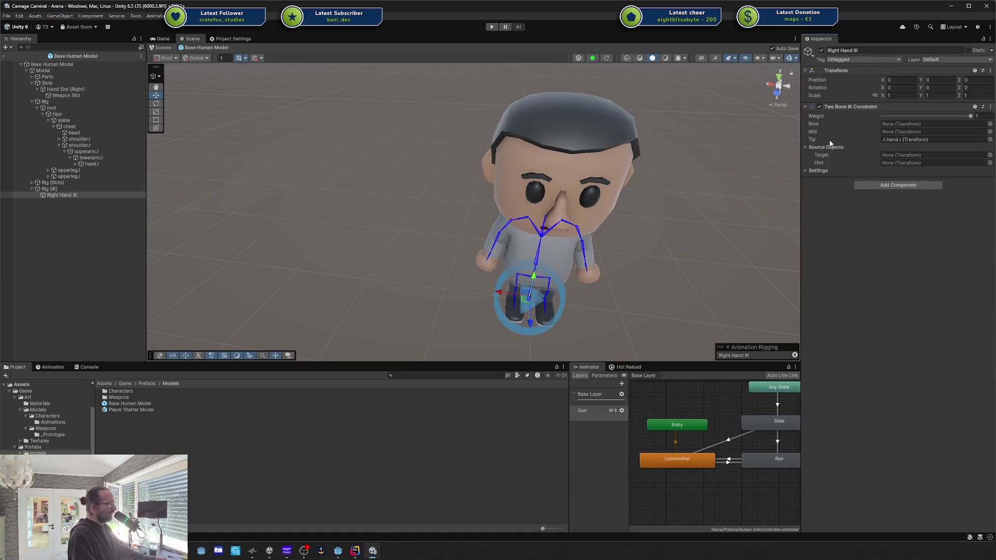
mouse_move(830, 143)
right_click(873, 107)
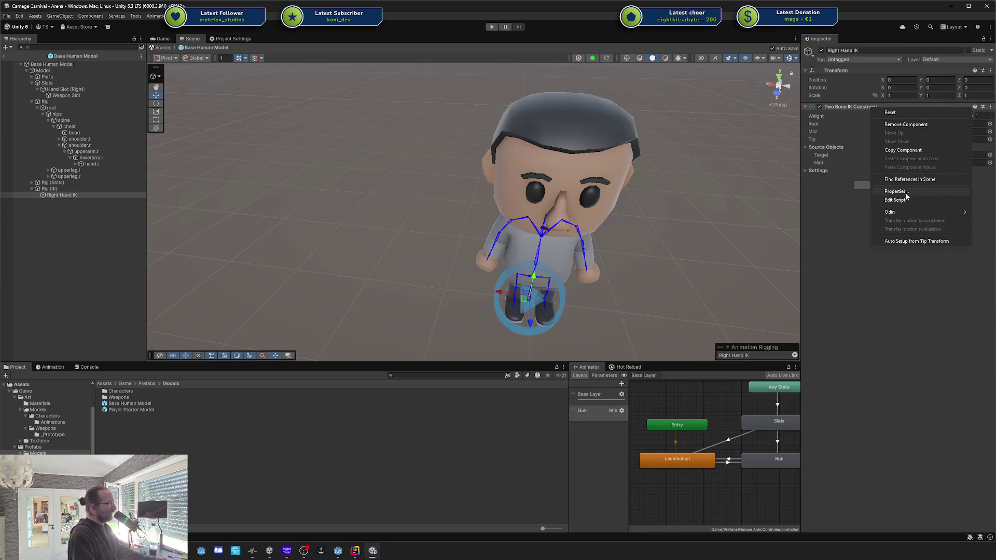
click(904, 243)
drag(540, 279, 254, 215)
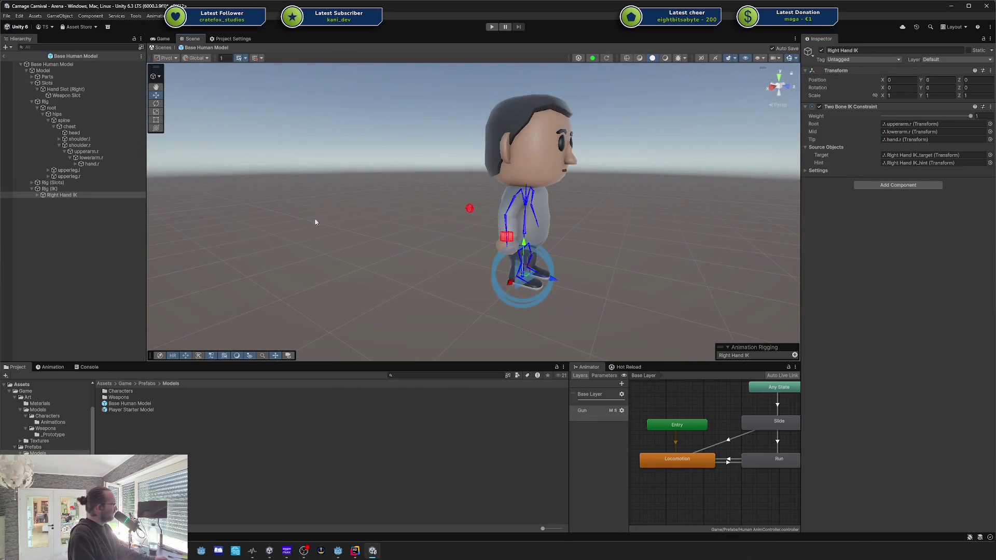
click(57, 367)
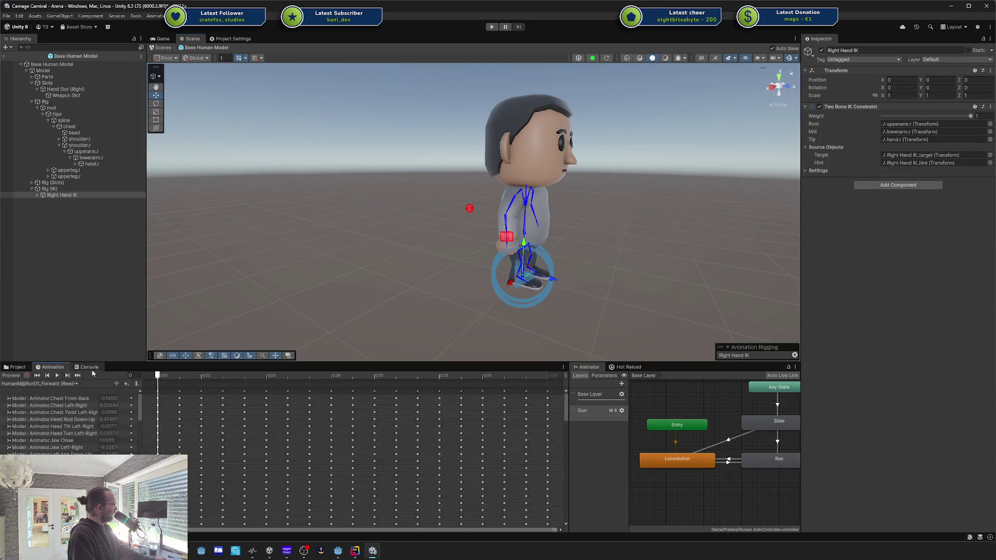
Play the animation preview using the HumanM@Idle01 clip.
click(58, 375)
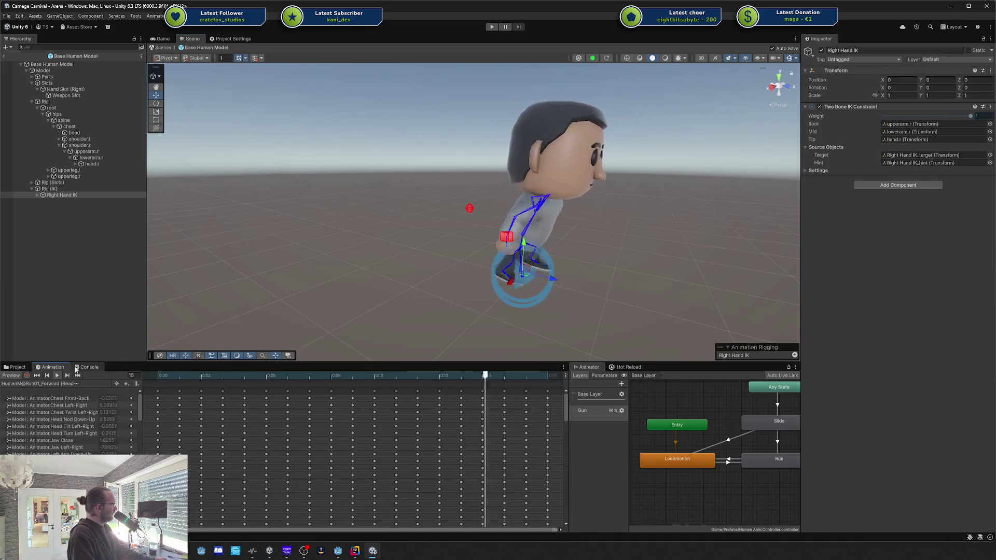
click(66, 384)
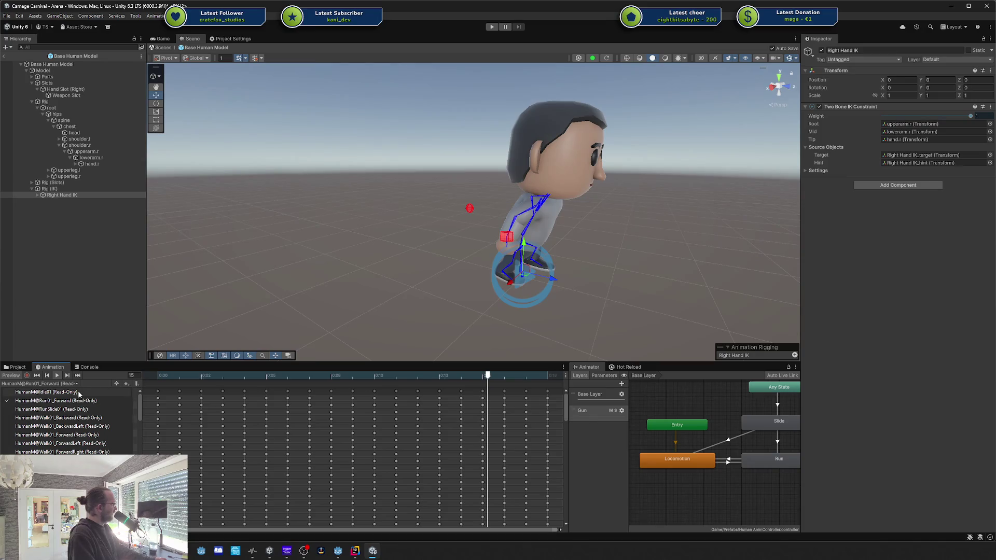
click(46, 392)
click(57, 375)
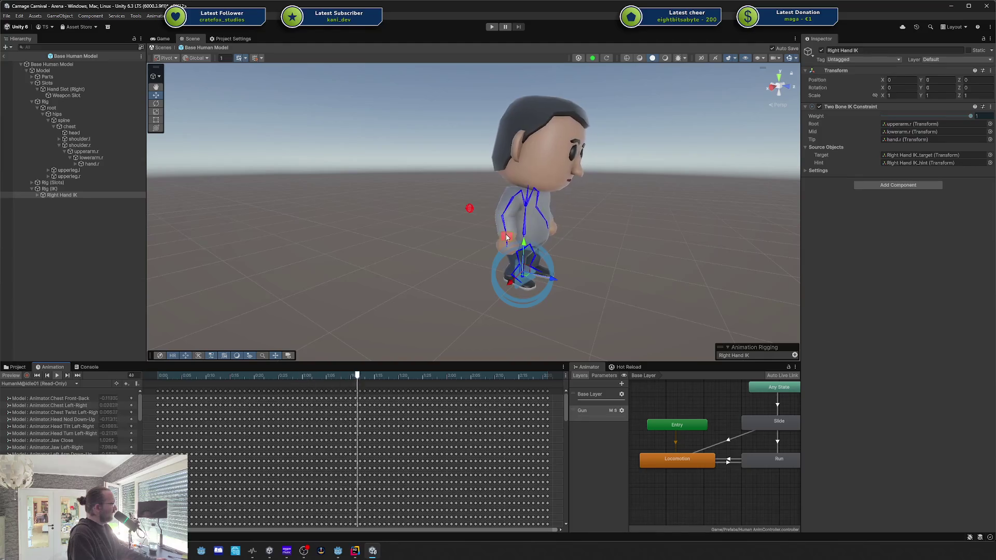
Select Right Hand IK_target and move it up so the right arm follows.
click(36, 195)
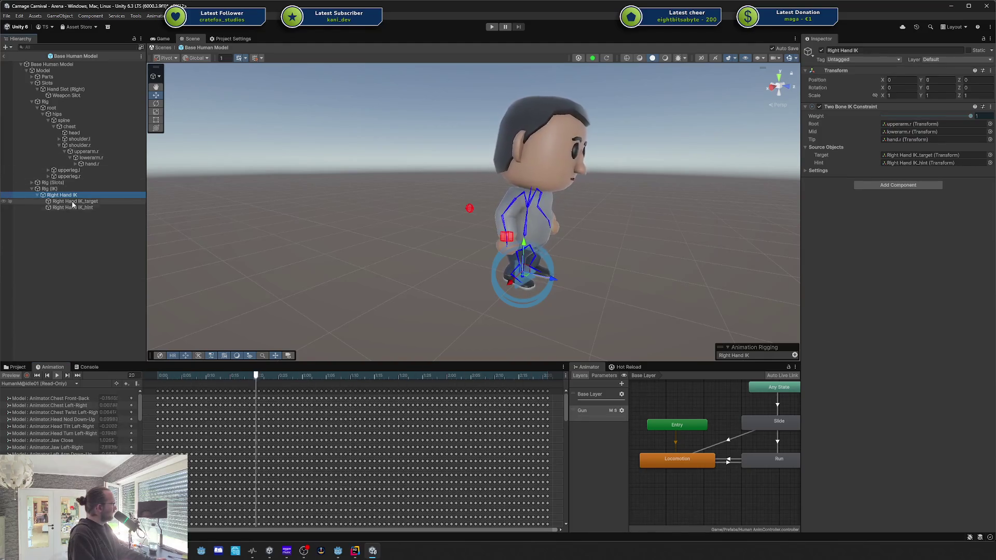
click(62, 202)
mouse_move(506, 243)
mouse_down()
mouse_move(545, 331)
mouse_move(627, 300)
mouse_move(560, 296)
mouse_up()
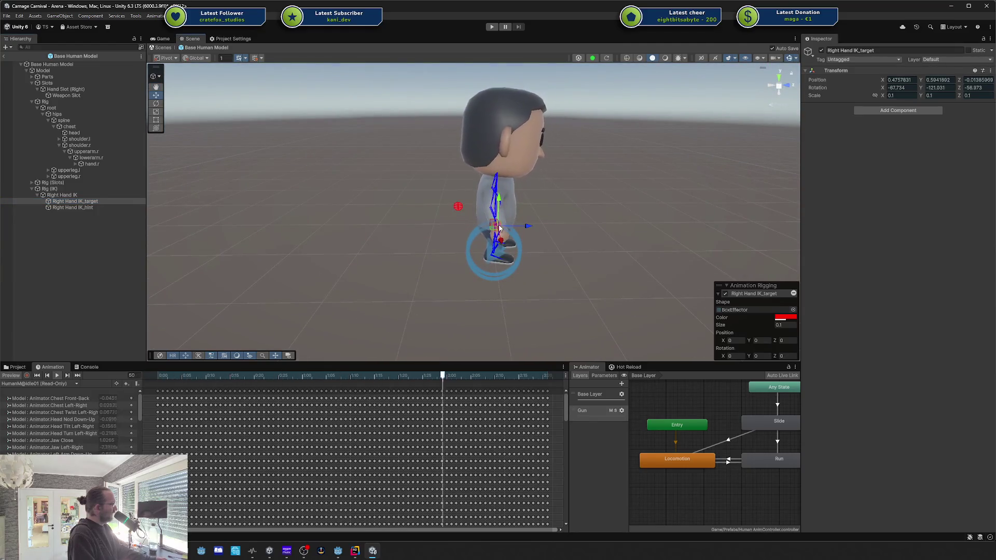
mouse_move(499, 226)
mouse_down()
mouse_move(512, 210)
mouse_move(503, 220)
mouse_up()
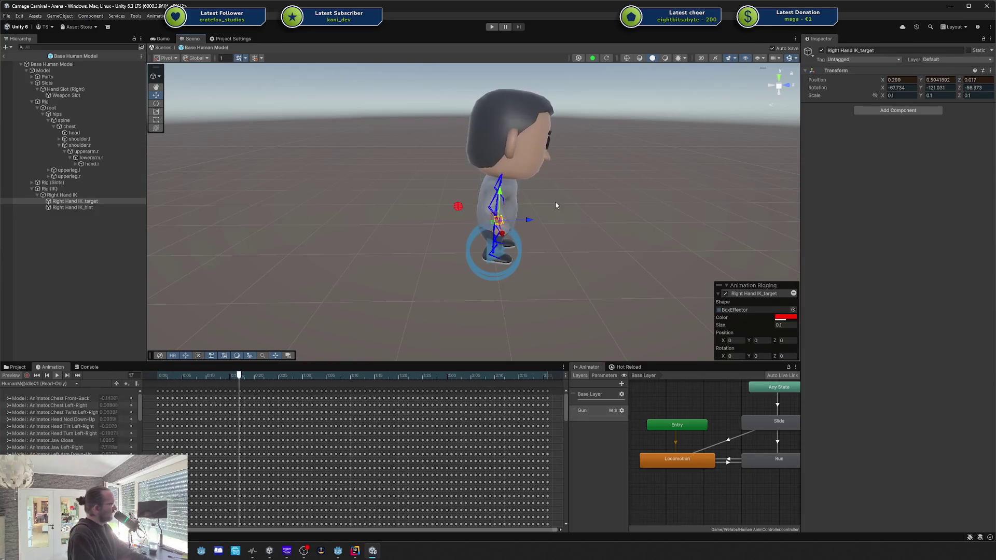
scroll(589, 211, up, 3)
mouse_move(589, 211)
mouse_down()
mouse_move(429, 225)
mouse_move(531, 259)
mouse_move(494, 269)
mouse_up()
drag(523, 237, 524, 223)
Rotate the IK target to angle the hand, then move it in front of the character.
key(e)
mouse_move(539, 257)
mouse_down()
mouse_move(477, 164)
mouse_move(579, 212)
mouse_move(632, 206)
mouse_move(332, 192)
mouse_move(404, 184)
mouse_move(322, 179)
mouse_move(571, 179)
mouse_move(446, 228)
mouse_up()
scroll(478, 164, down, 2)
key(w)
mouse_move(525, 289)
mouse_down()
mouse_move(616, 286)
mouse_move(559, 263)
mouse_up()
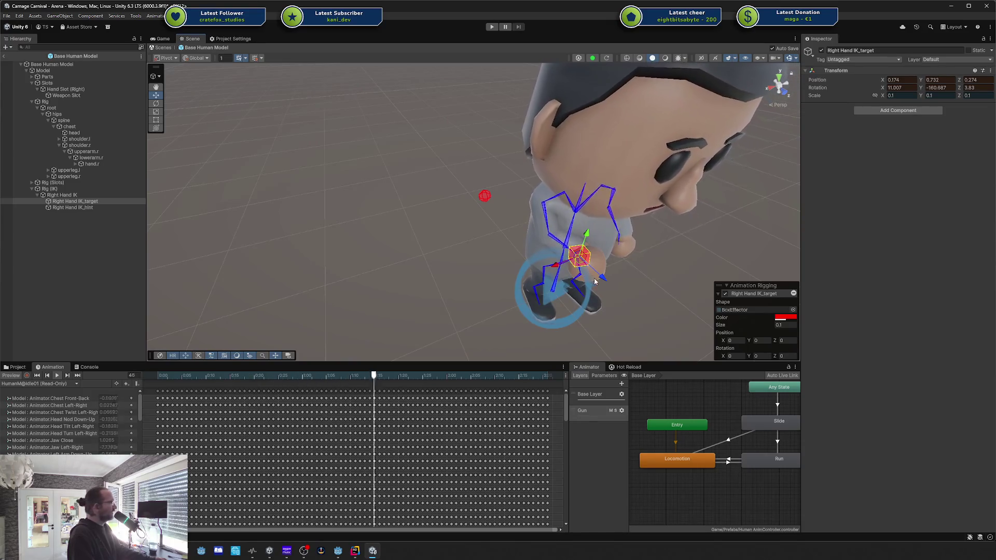
key(e)
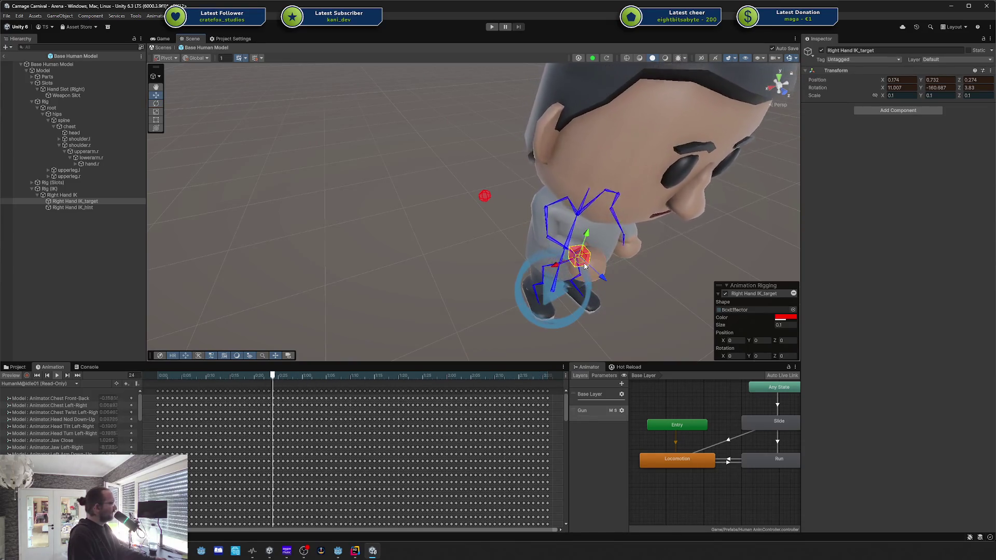
key(w)
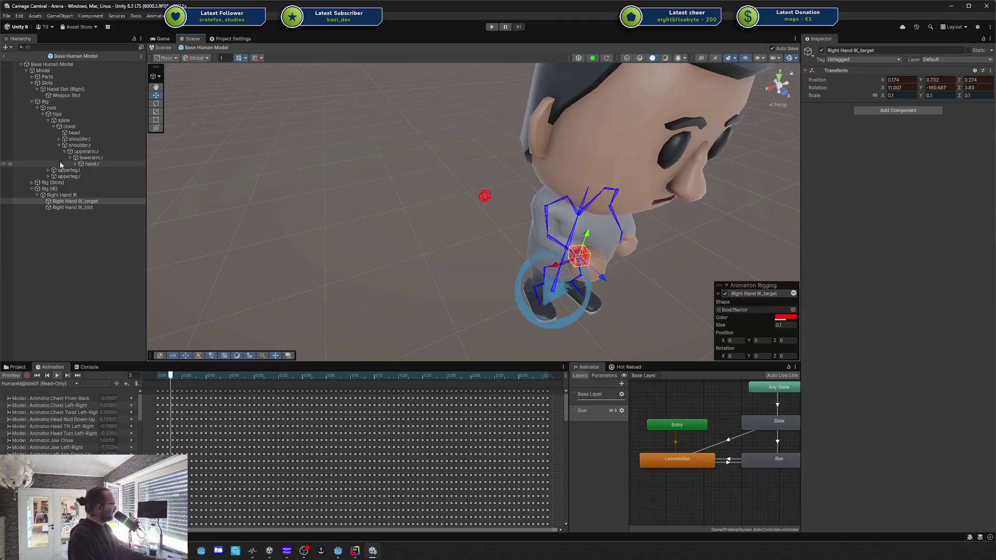
Enter 0 as the Rig (IK) object's weight.
click(52, 189)
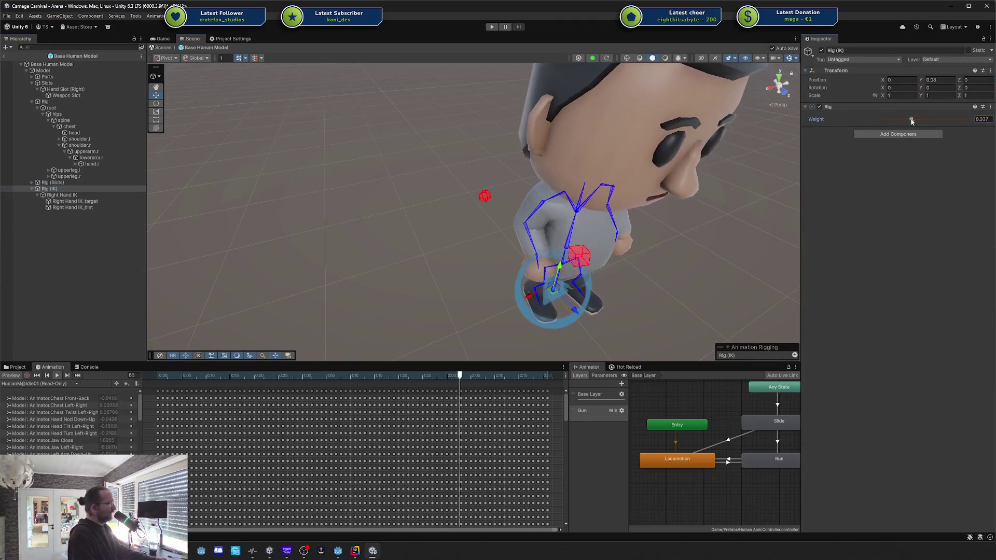
click(971, 118)
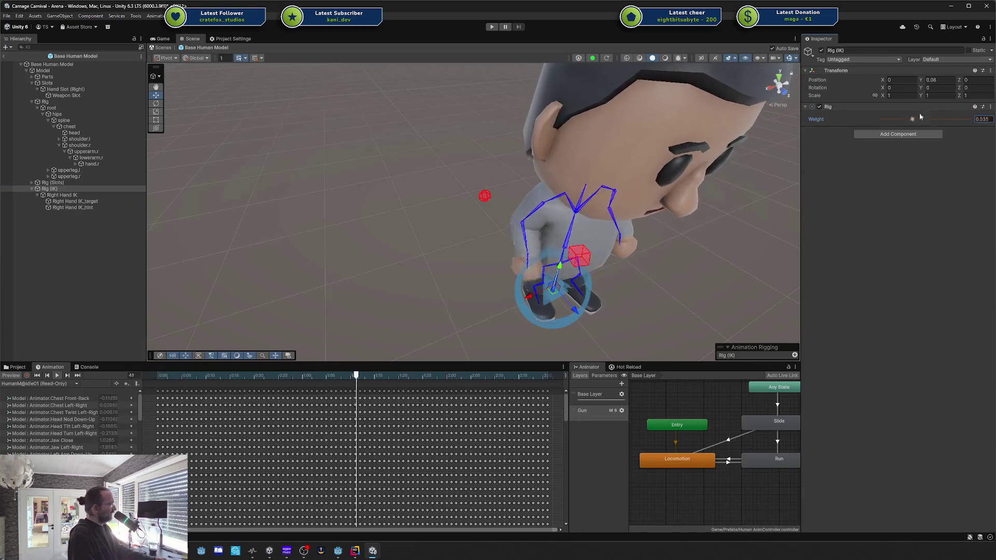
text(0)
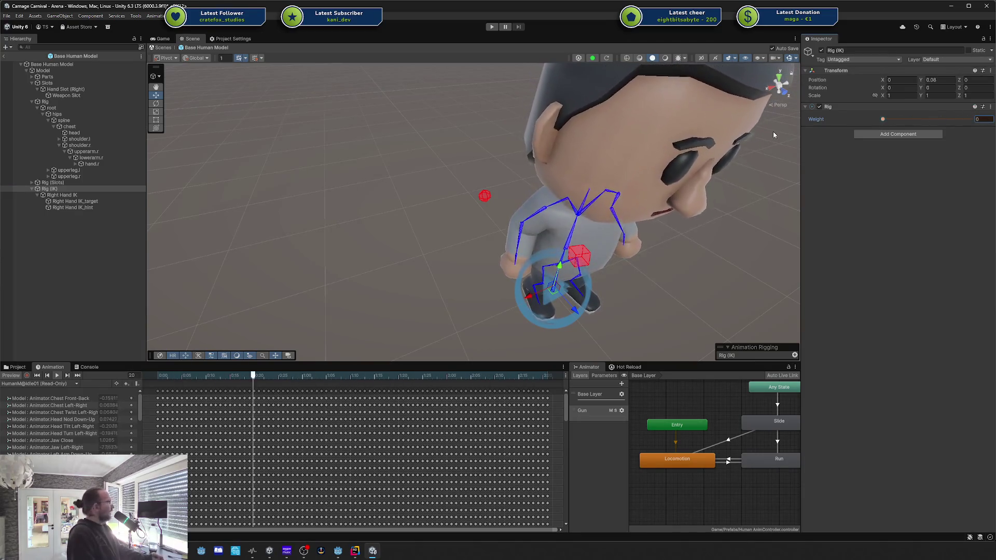
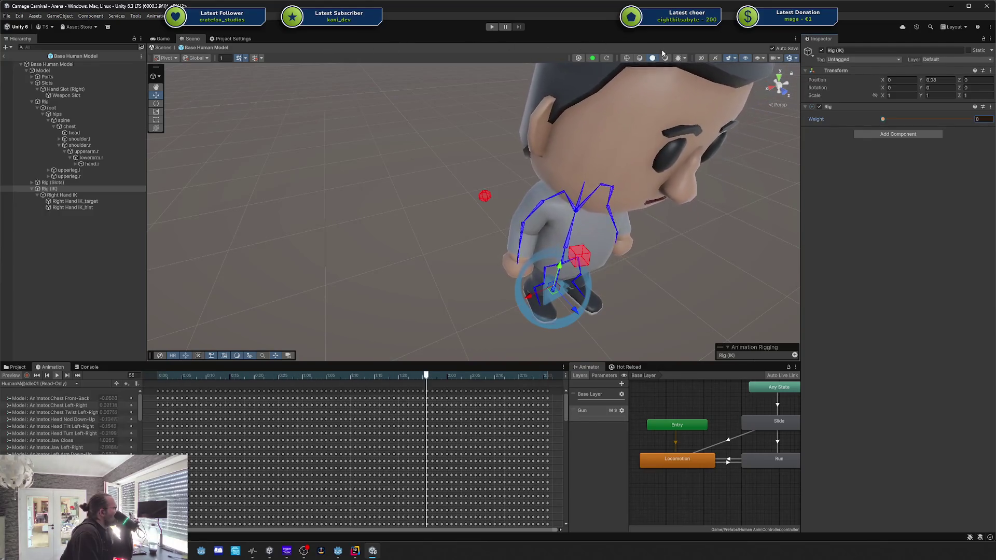
Stop the animation preview and inspect Right Hand IK with its target and hint.
click(11, 377)
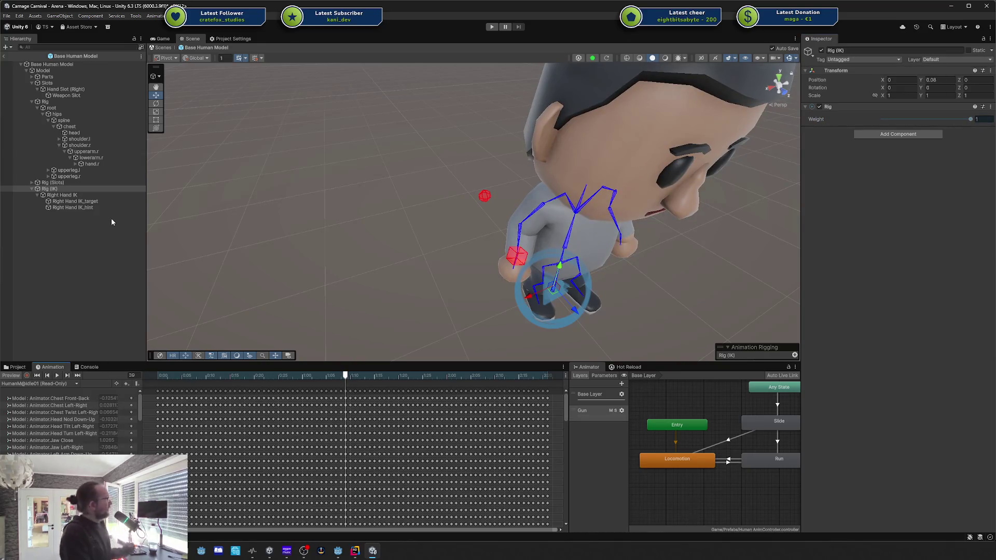
click(110, 196)
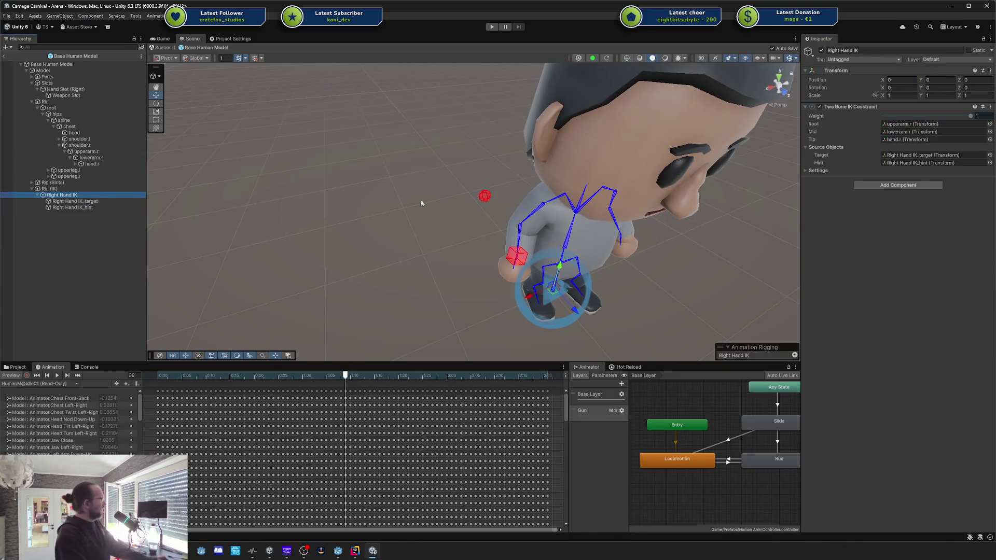
drag(505, 240, 566, 316)
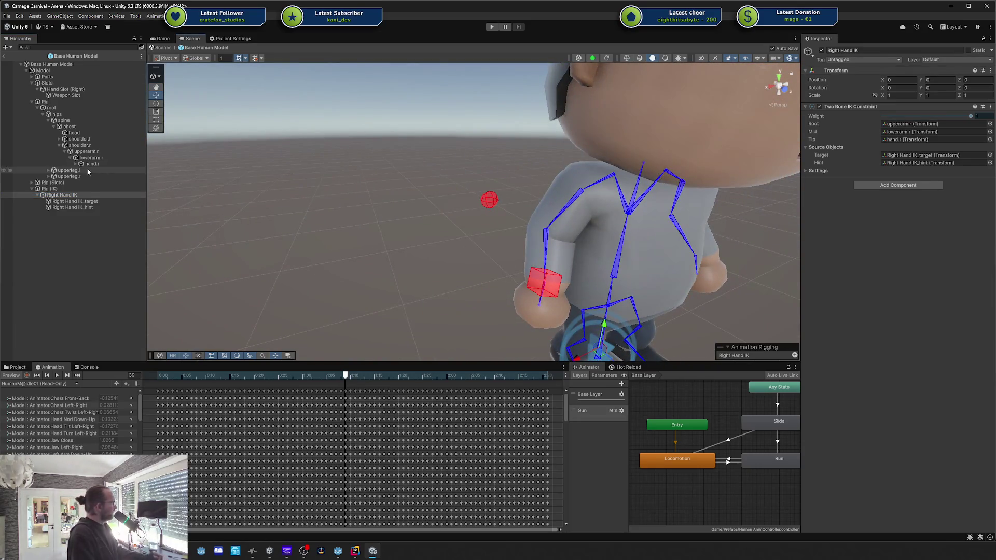
click(99, 201)
click(97, 207)
Clear the selection, fold away Right Hand IK's children and select Rig (IK).
ctrl+click(96, 202)
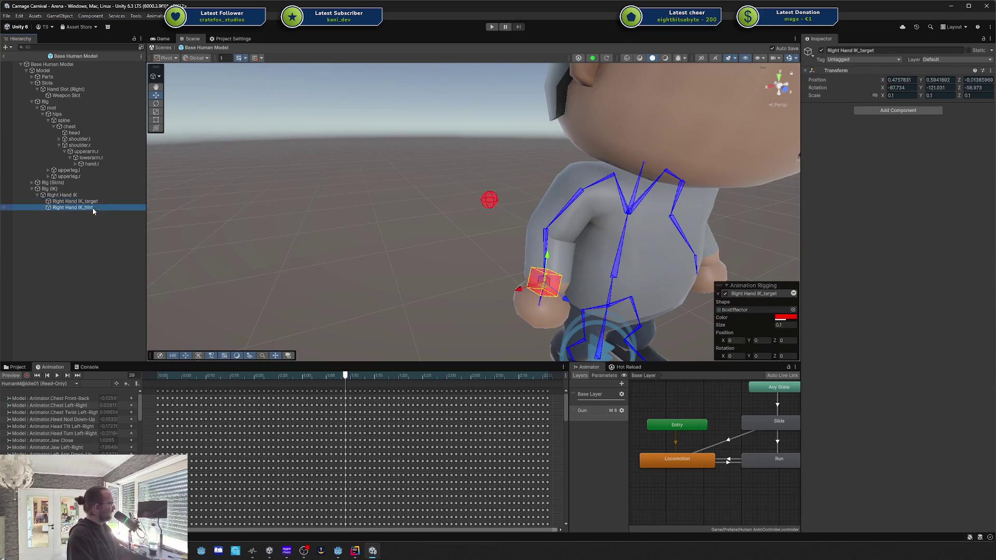
click(90, 216)
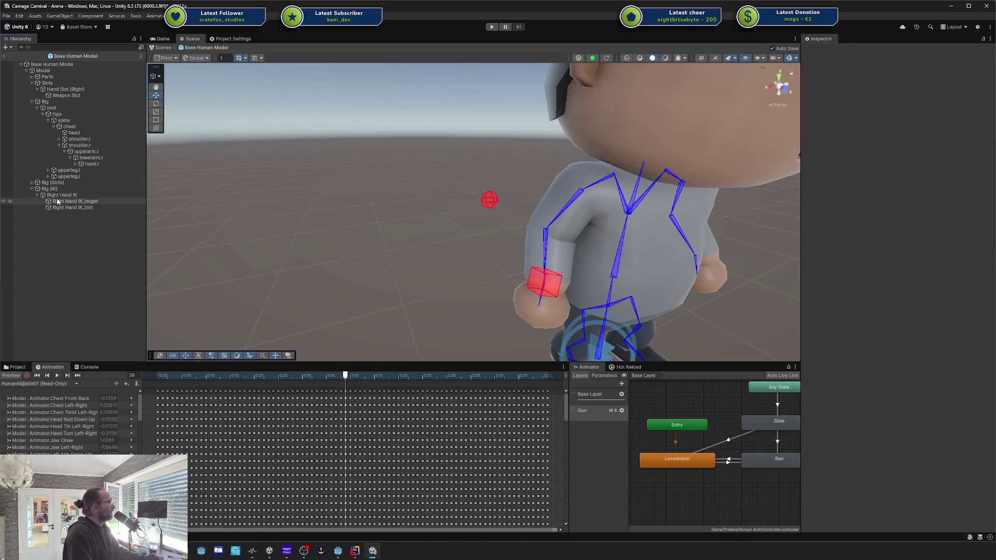
click(37, 195)
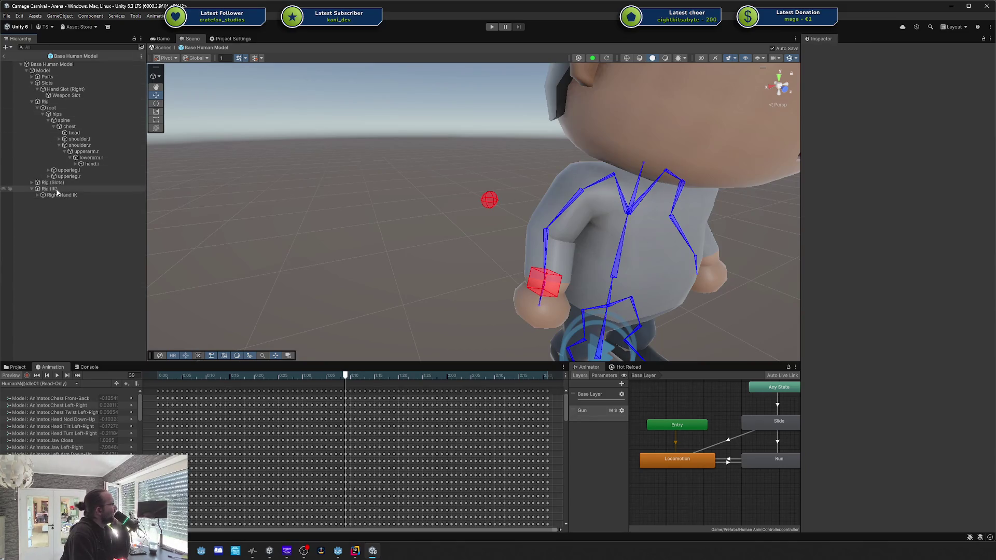
click(49, 190)
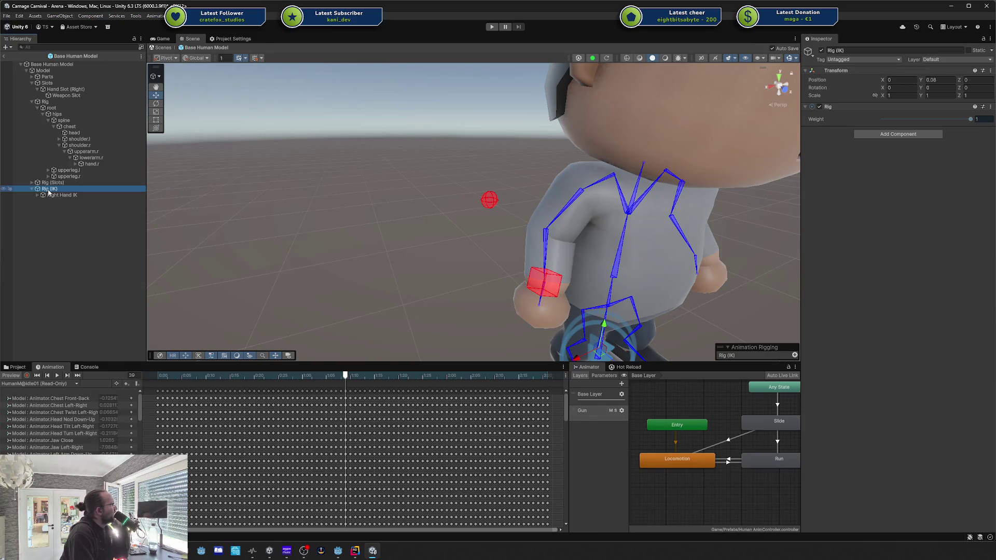
Create a new empty object under Rig (IK).
right_click(49, 192)
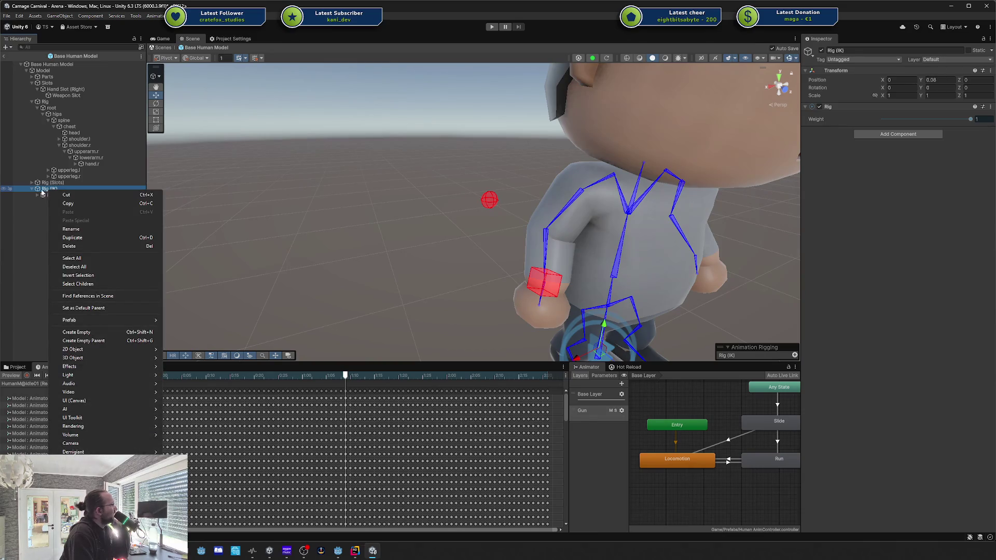
key(Escape)
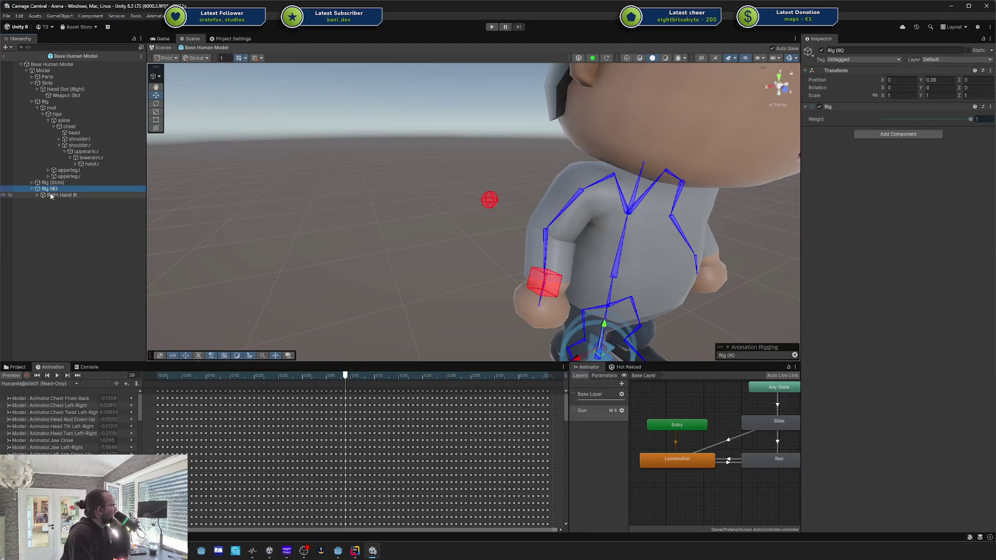
click(37, 196)
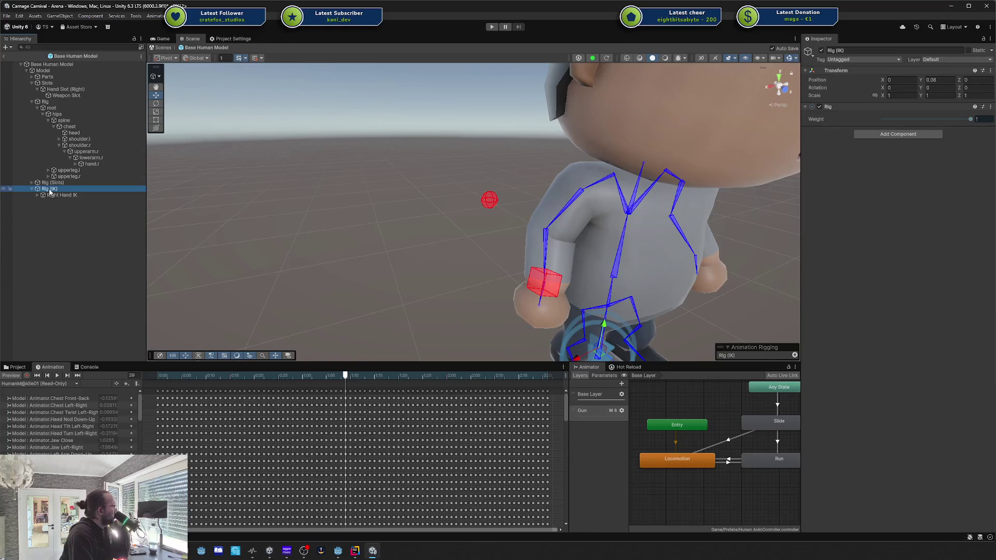
right_click(50, 192)
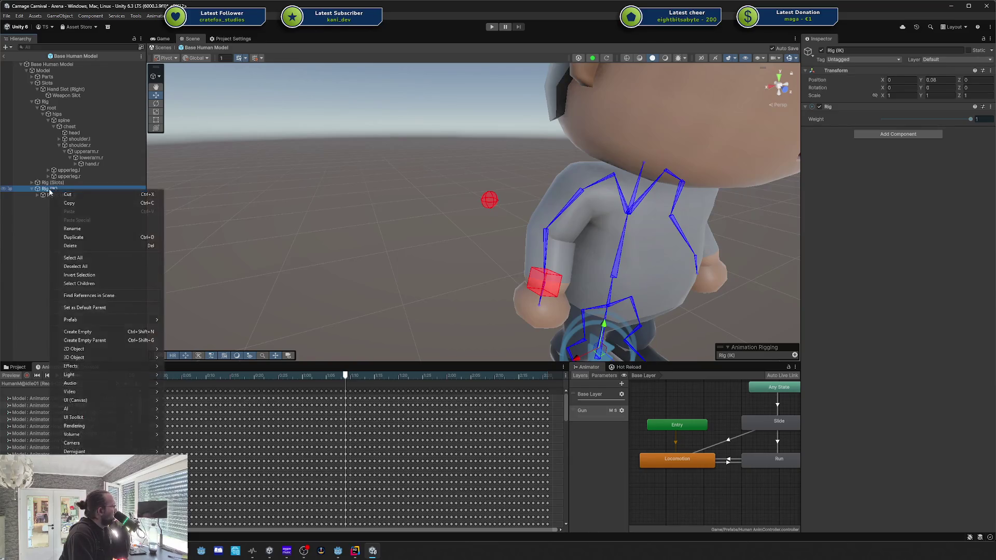
click(77, 332)
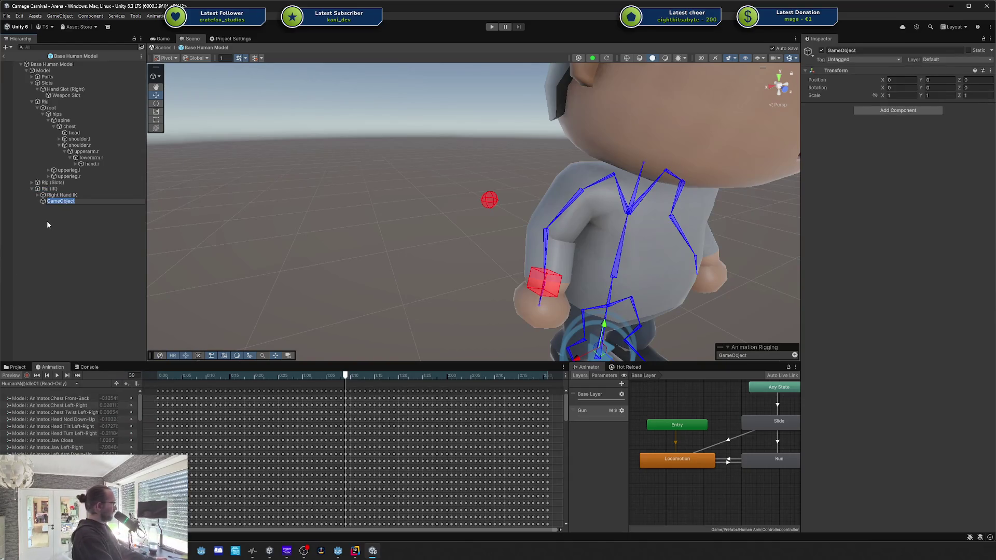
Name the new object 'Gun Position'.
text(un Positoin)
key(Return)
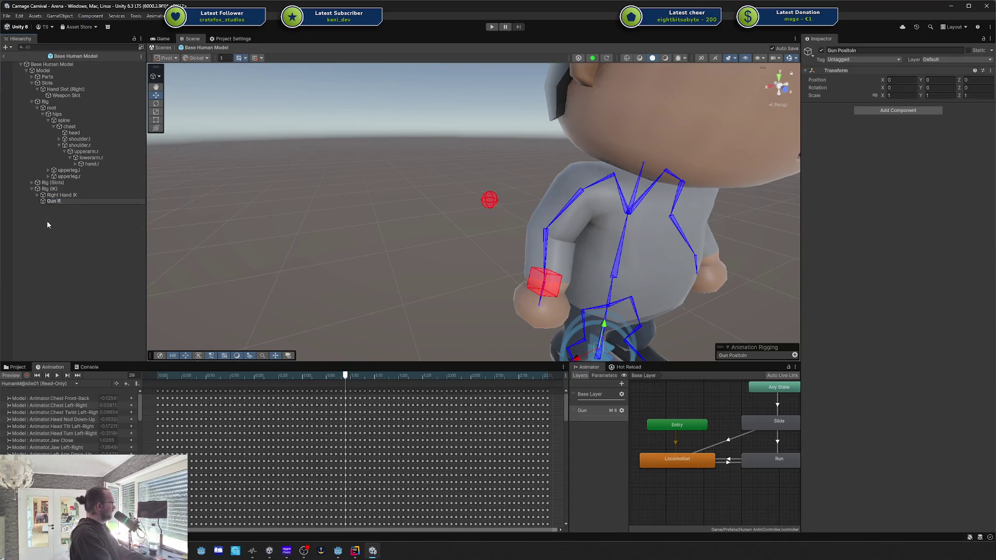
key(BackSpace)
key(BackSpace)
key(BackSpace)
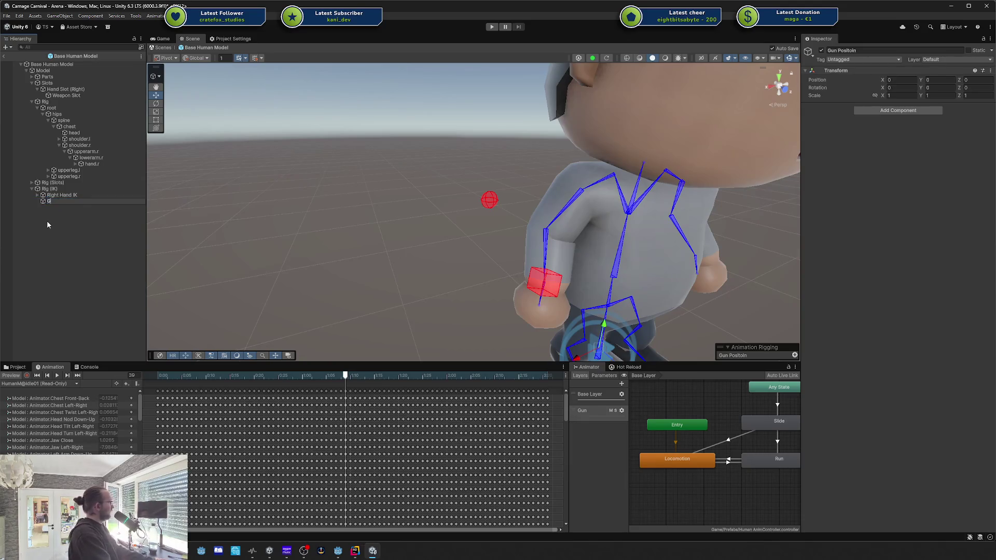
text(Gun Position)
key(Return)
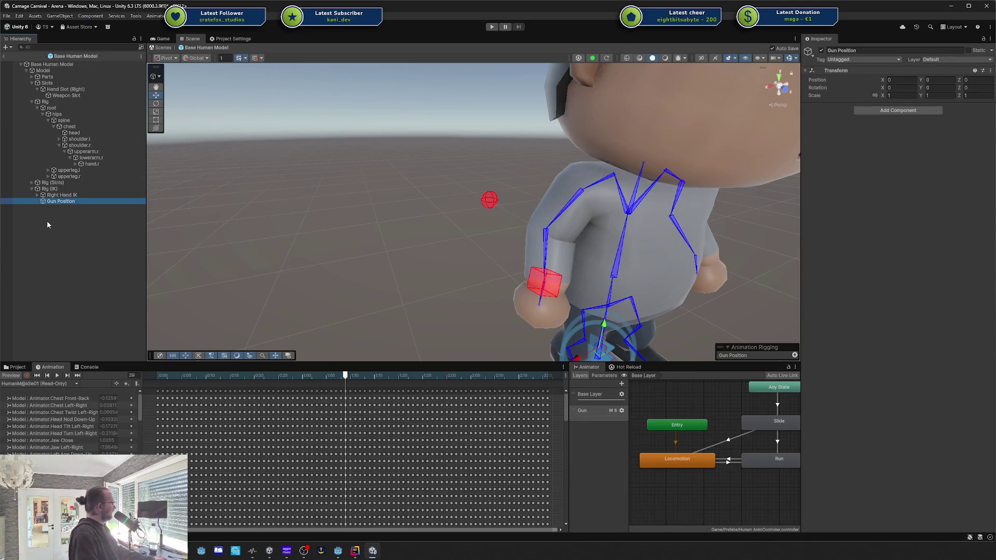
click(58, 205)
Move Gun Position above Right Hand IK and raise it to chest height.
drag(58, 203, 58, 193)
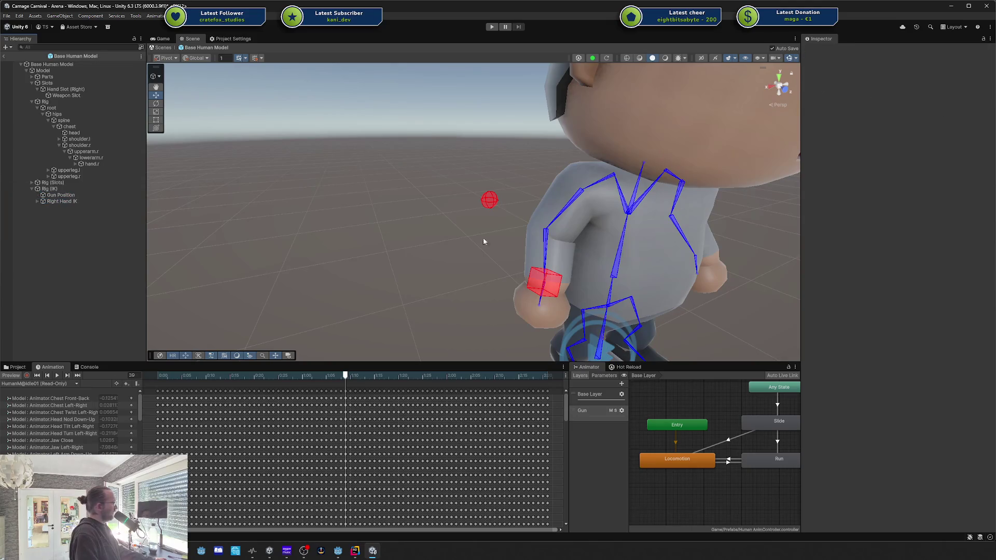
drag(529, 229, 560, 238)
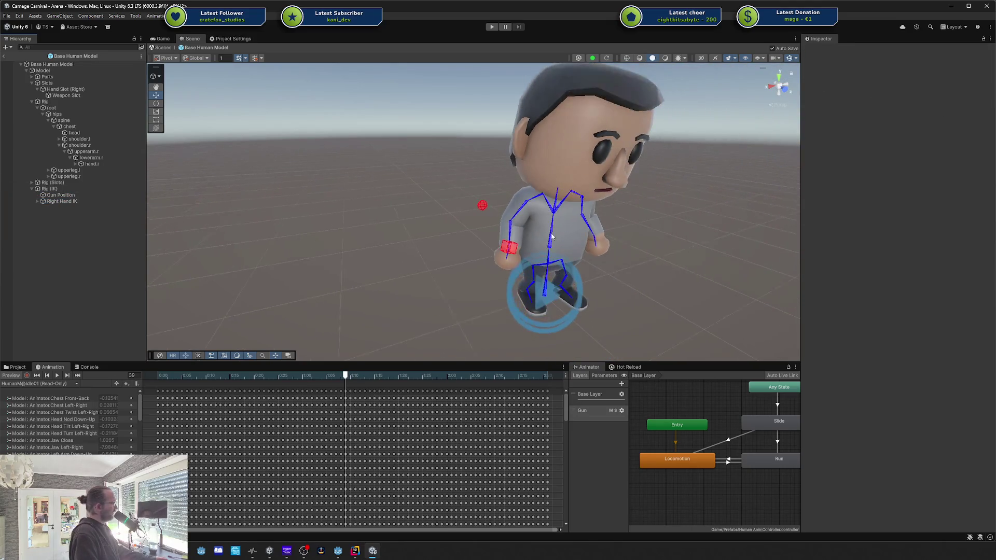
click(107, 196)
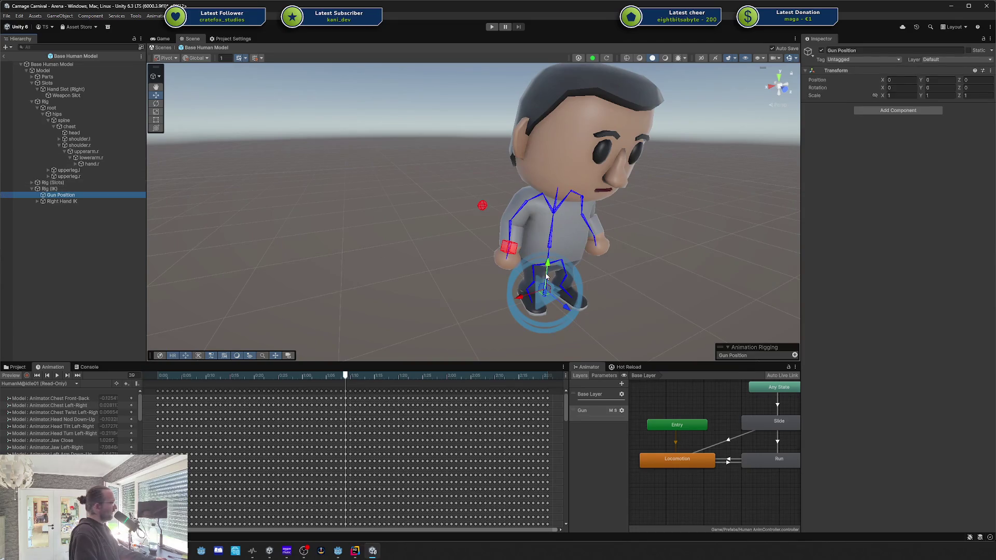
drag(548, 271, 553, 220)
Add a Multi-Aim Constraint to Gun Position, undoing an accidental Multi-Parent Constraint.
click(898, 110)
text(multi)
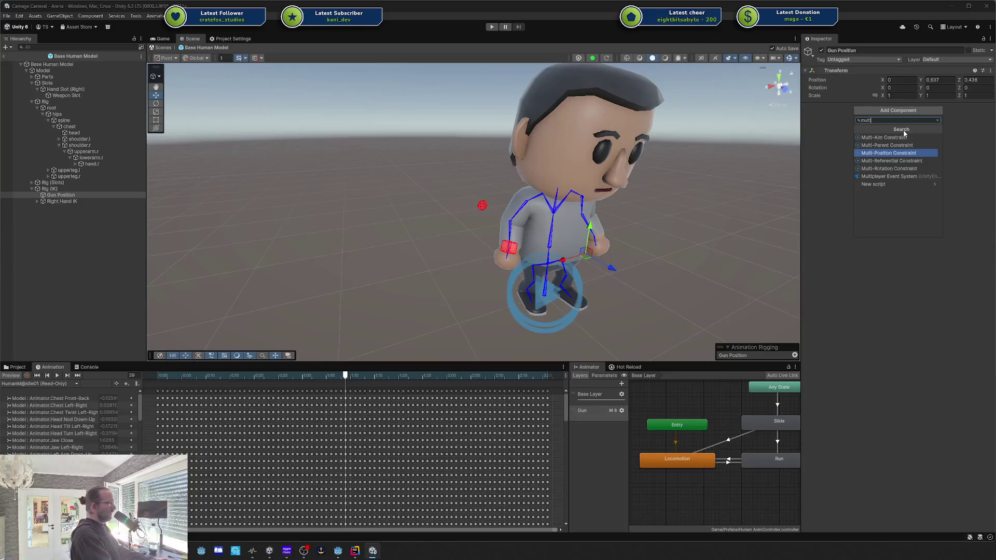
key(ctrl+a)
key(Up)
key(Return)
key(ctrl+z)
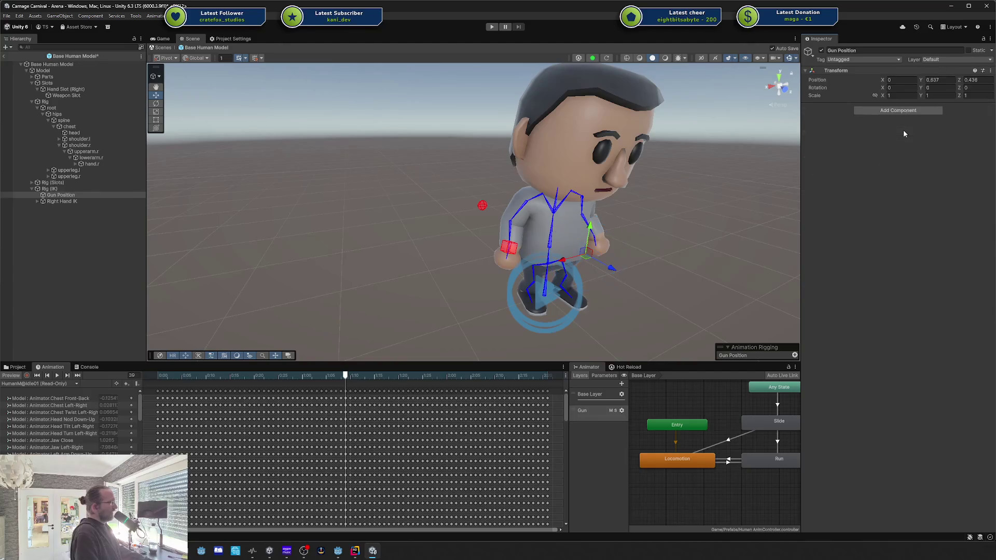
click(897, 111)
key(Up)
key(Return)
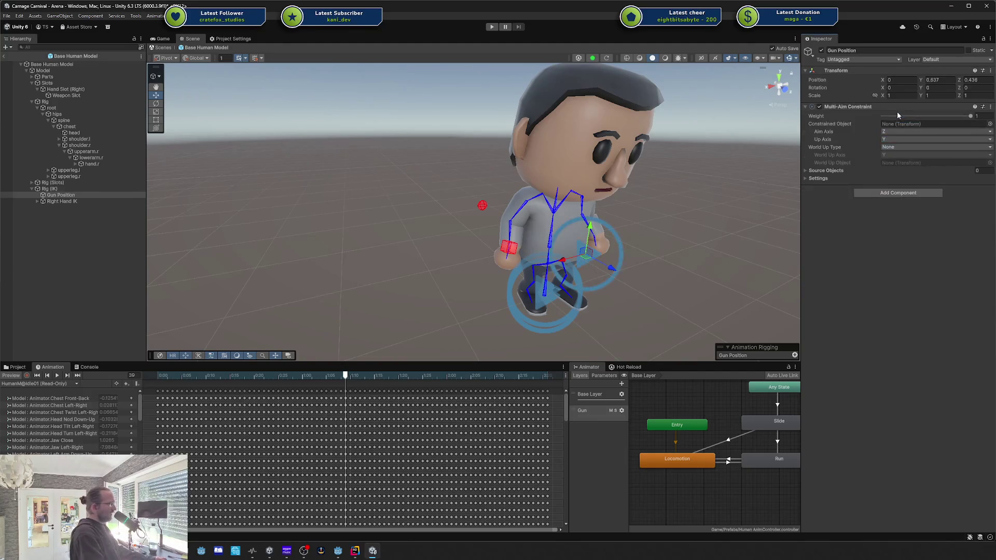
mouse_move(718, 166)
mouse_down()
mouse_move(599, 203)
mouse_move(811, 142)
mouse_up()
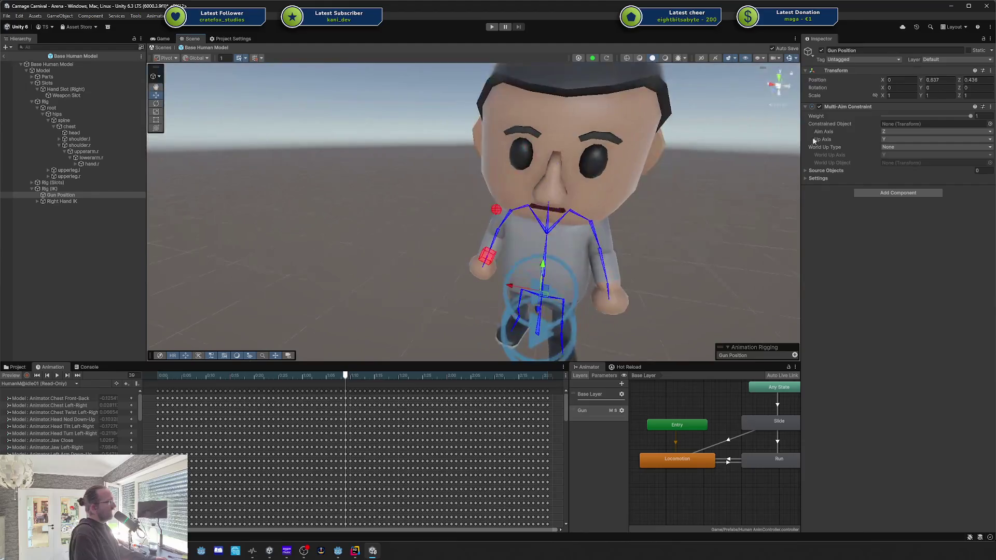
right_click(843, 110)
click(939, 103)
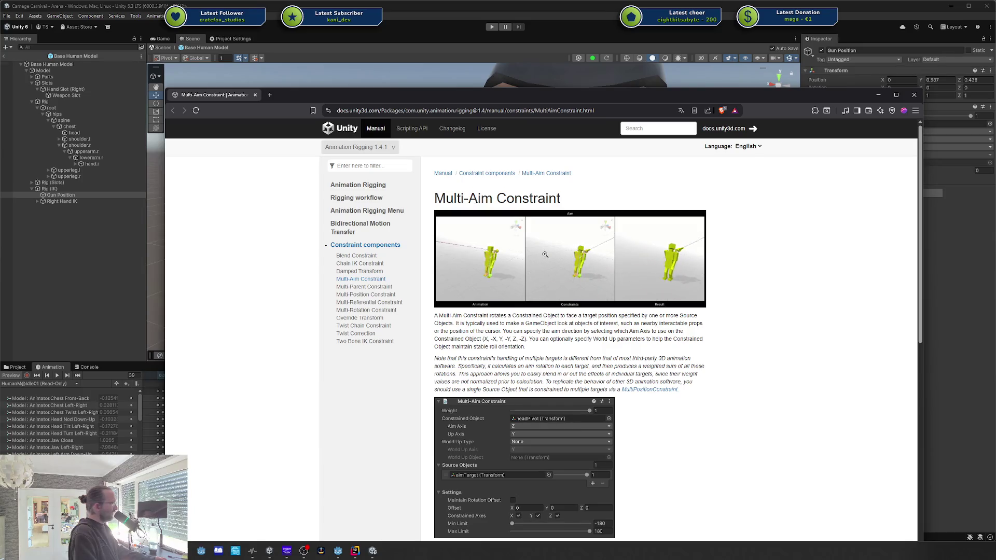
Switch the Multi-Aim Constraint docs to version 6.6 and view the demo animation enlarged.
click(920, 96)
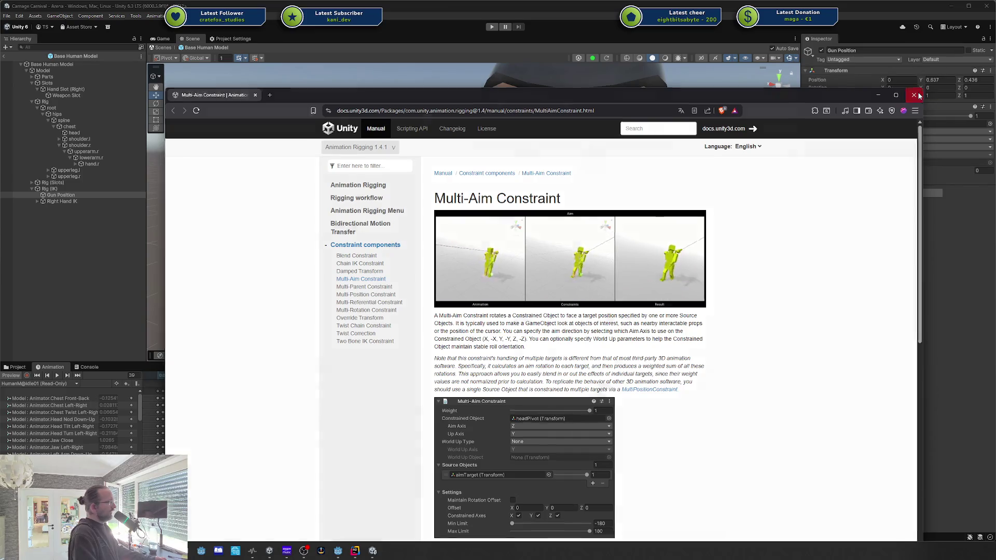
mouse_move(529, 243)
mouse_down()
mouse_move(617, 213)
mouse_move(672, 215)
mouse_up()
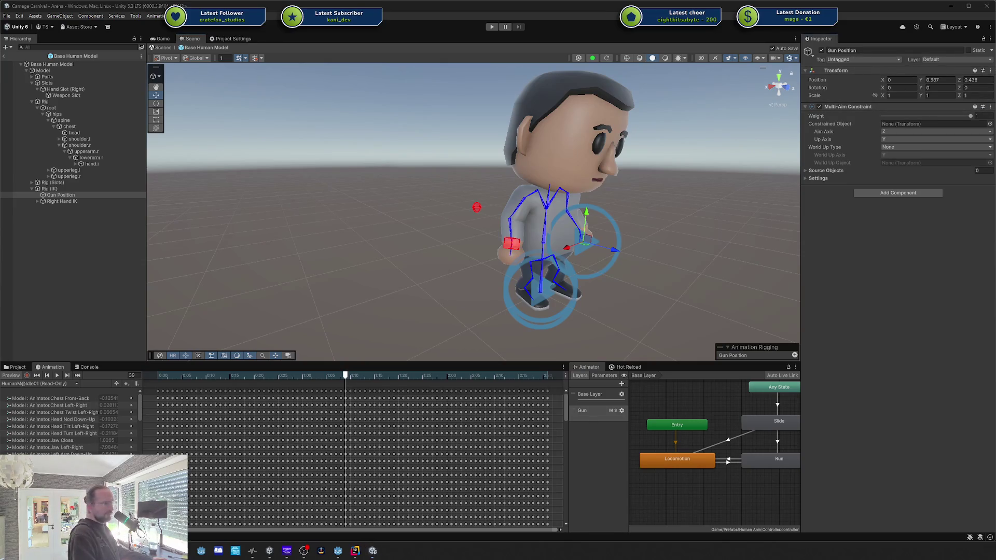
drag(995, 272, 520, 89)
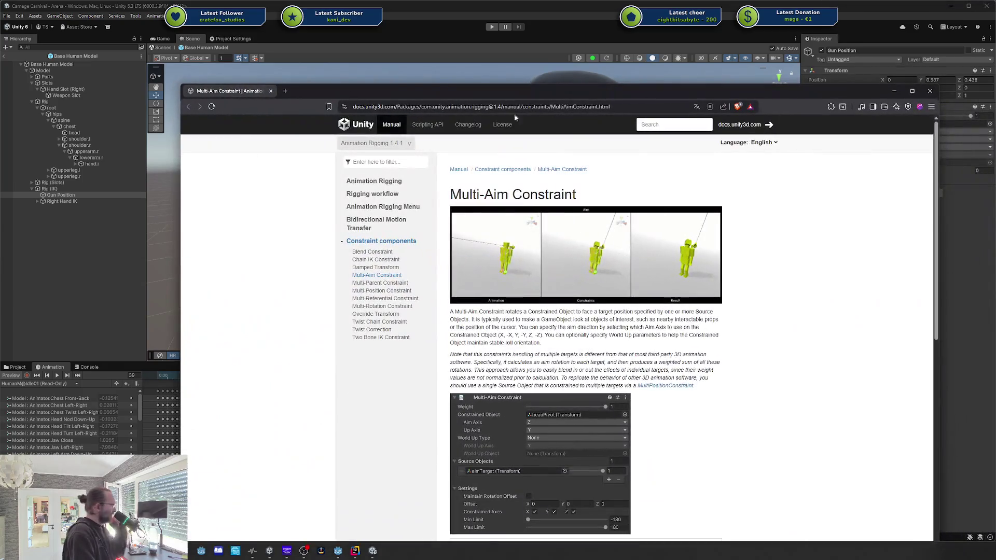
click(392, 144)
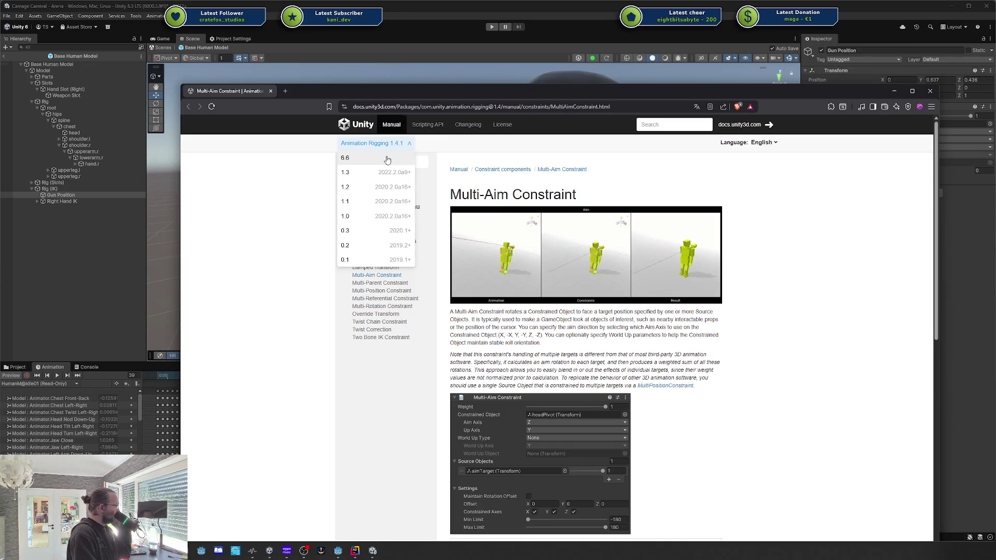
click(387, 160)
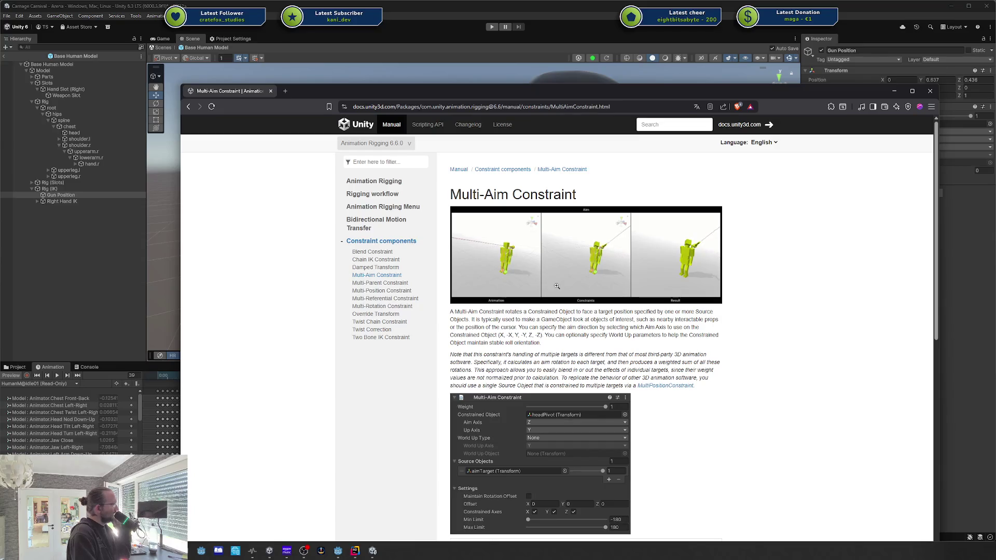
click(582, 242)
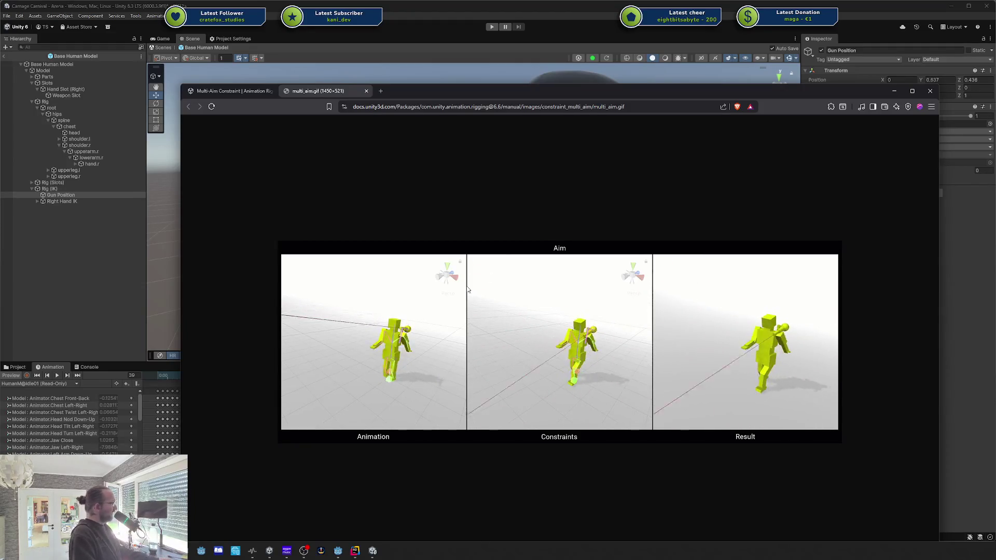
click(367, 90)
Scroll through the Multi-Aim Constraint page, then close the documentation window.
scroll(595, 378, down, 5)
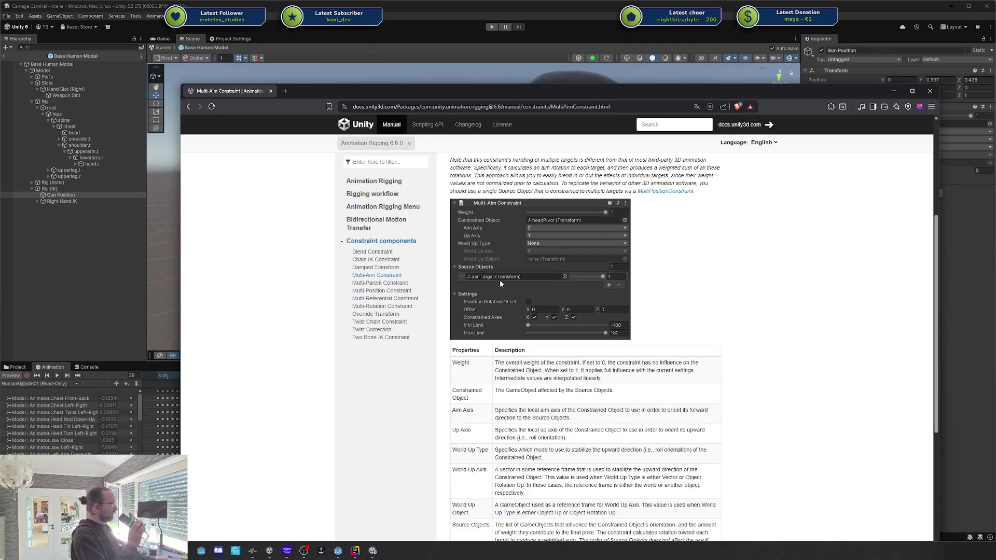
scroll(499, 279, down, 3)
scroll(504, 278, up, 4)
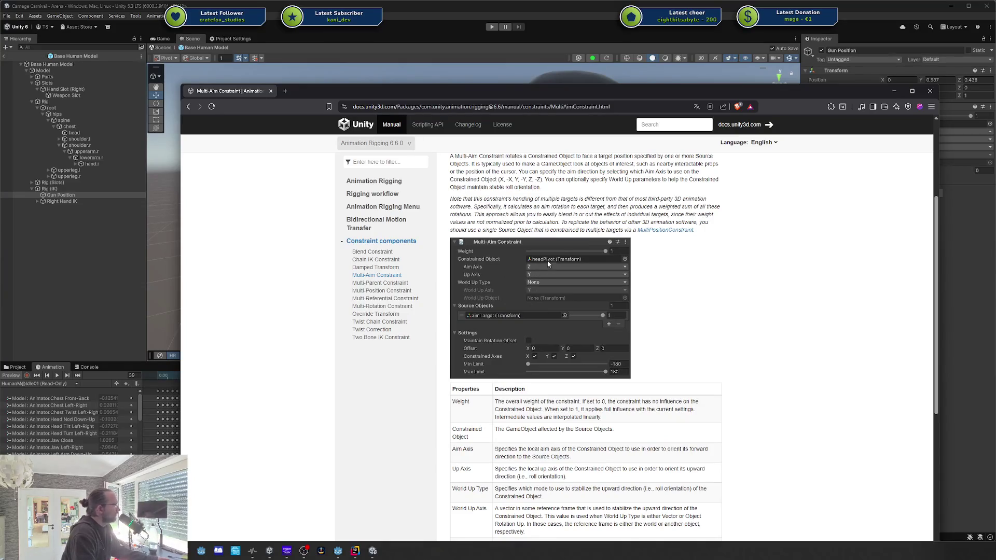
scroll(549, 263, down, 5)
scroll(540, 270, up, 5)
scroll(540, 269, up, 3)
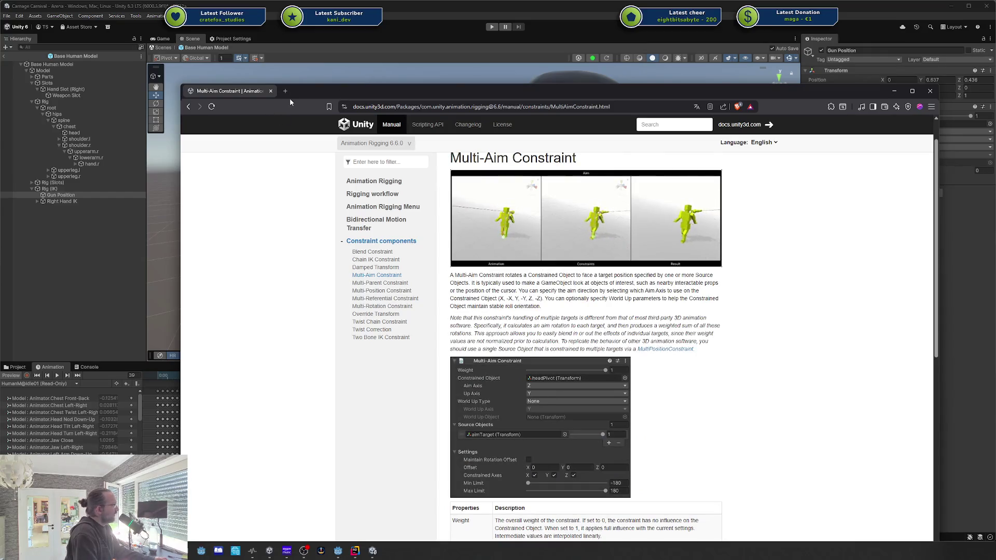
click(894, 91)
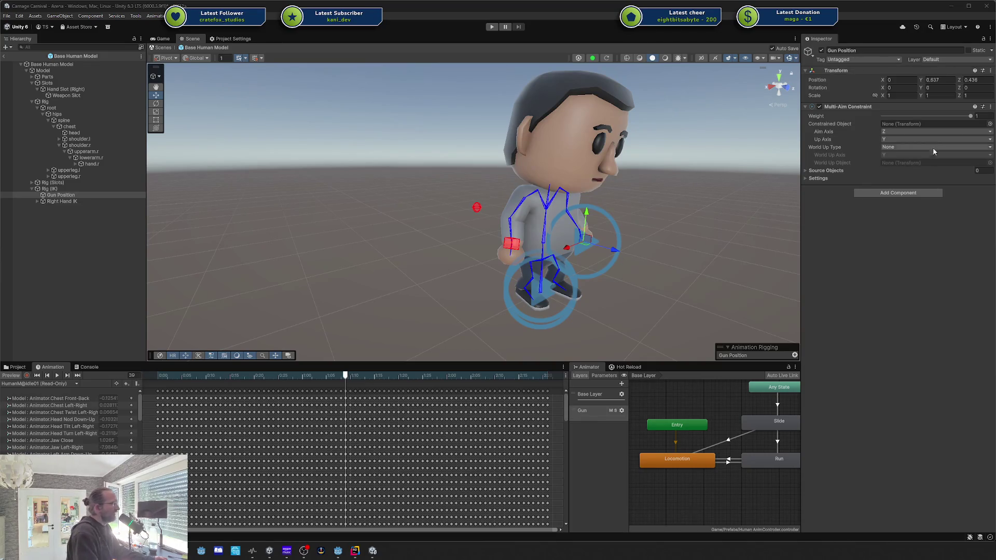
Replace Gun Position's Multi-Aim Constraint with a Multi-Parent Constraint.
click(990, 110)
click(960, 124)
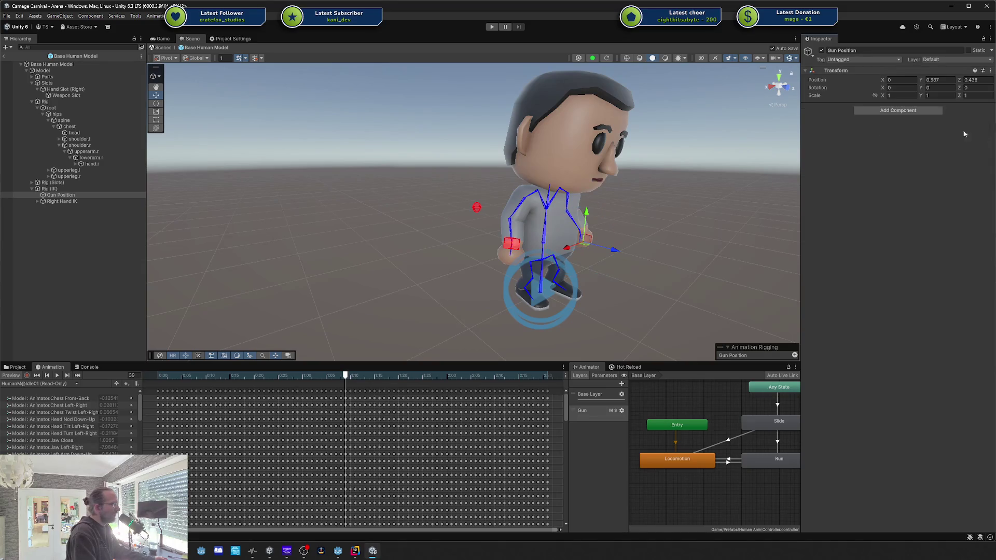
click(885, 111)
key(Down)
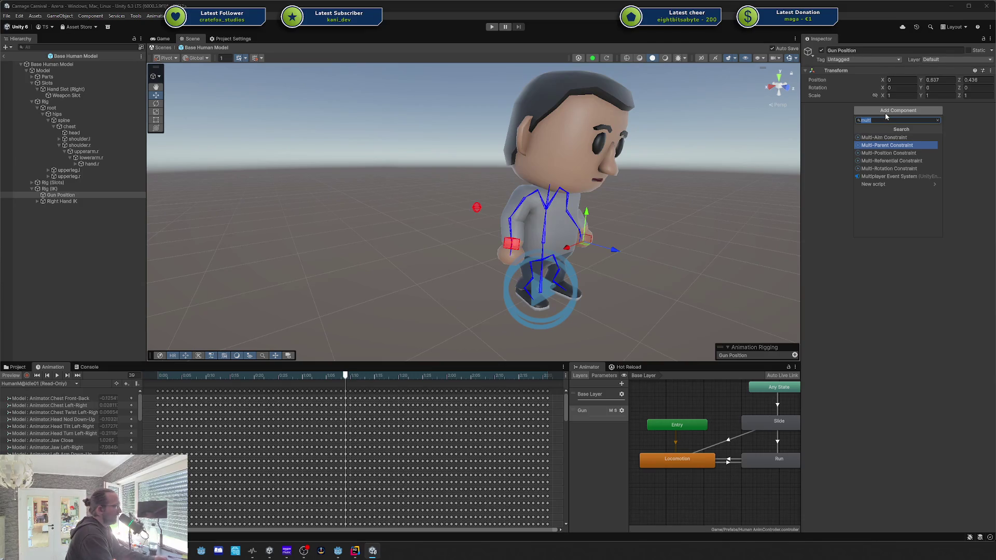
key(Return)
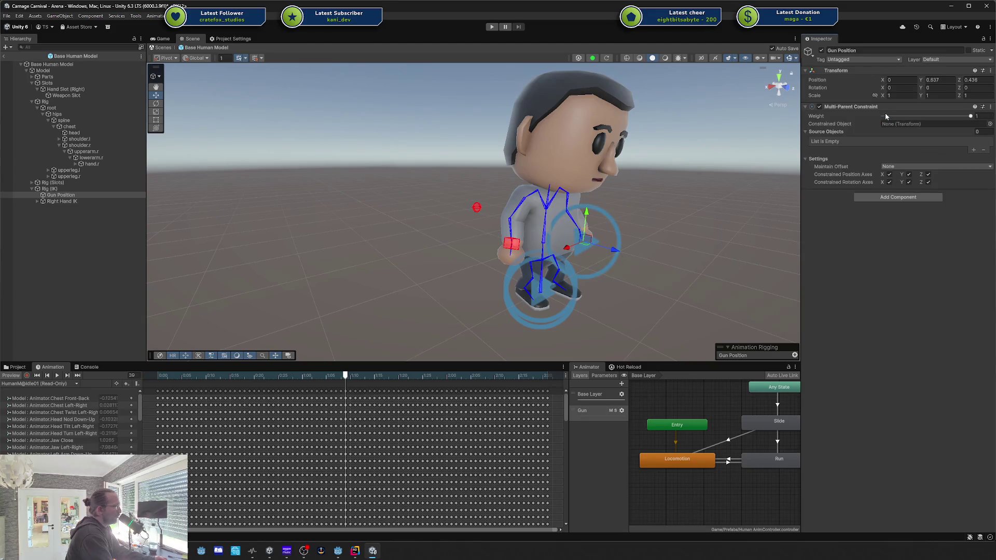
drag(636, 234, 588, 167)
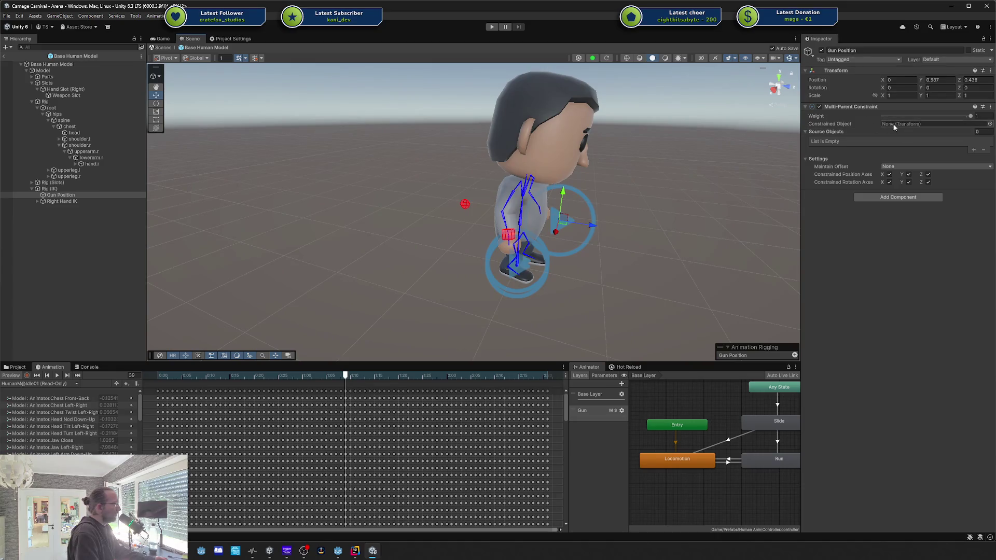
mouse_move(697, 187)
mouse_down()
mouse_move(632, 216)
mouse_move(632, 196)
mouse_move(704, 167)
mouse_up()
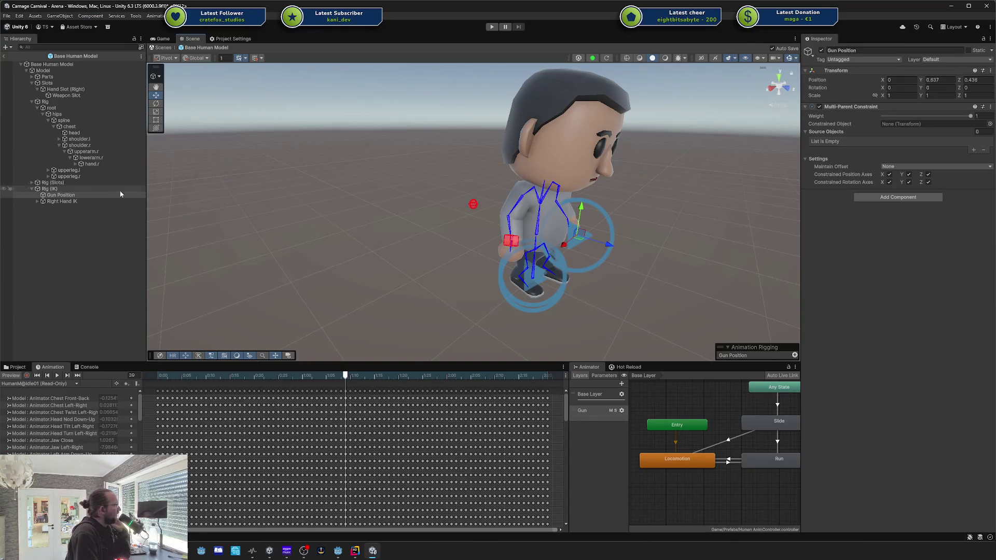
Set Right Hand IK_target as the Multi-Parent Constraint's constrained object.
click(91, 196)
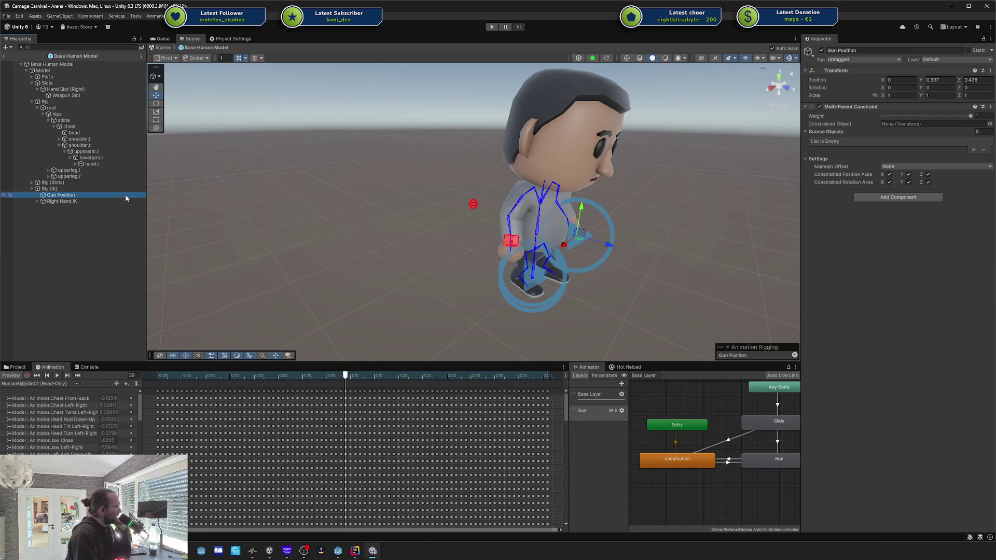
click(37, 201)
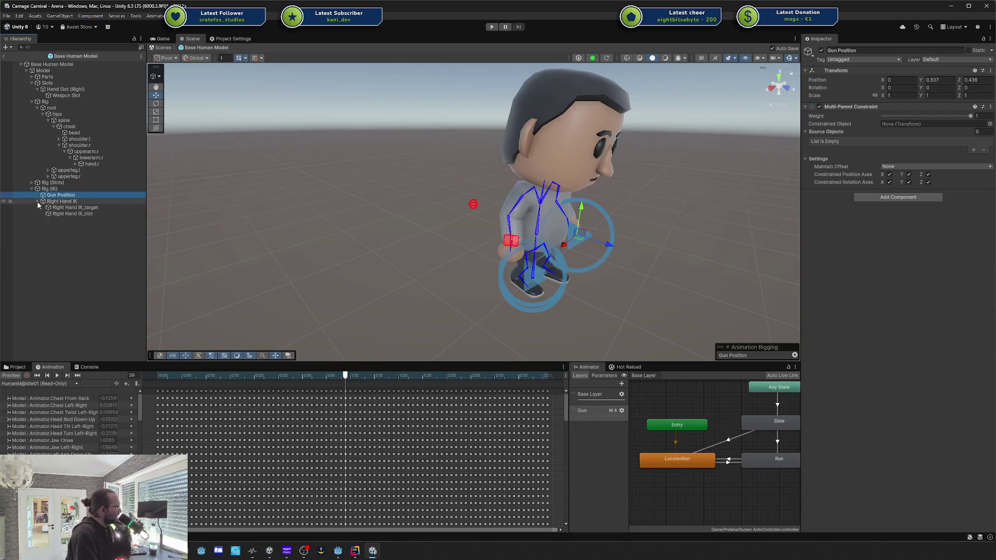
mouse_move(75, 208)
mouse_down()
mouse_move(665, 167)
mouse_move(899, 124)
mouse_up()
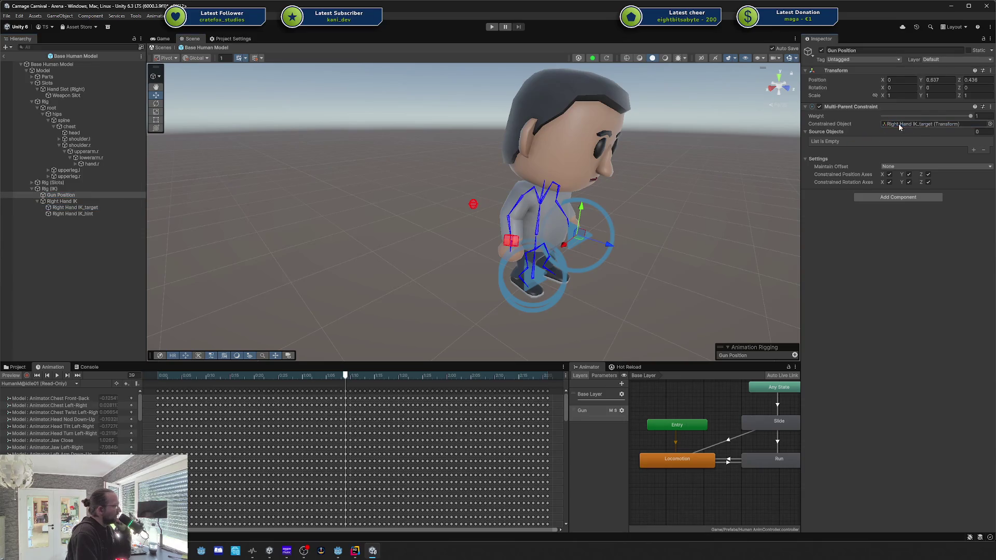
click(974, 149)
Add Gun Position as the constraint's source object and replay the animation preview from frame 0.
click(78, 196)
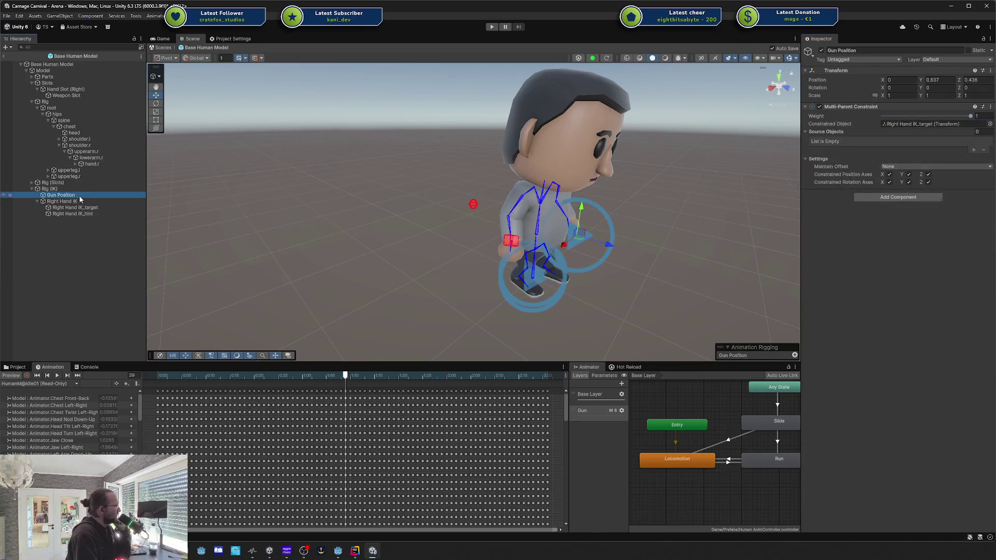
click(57, 375)
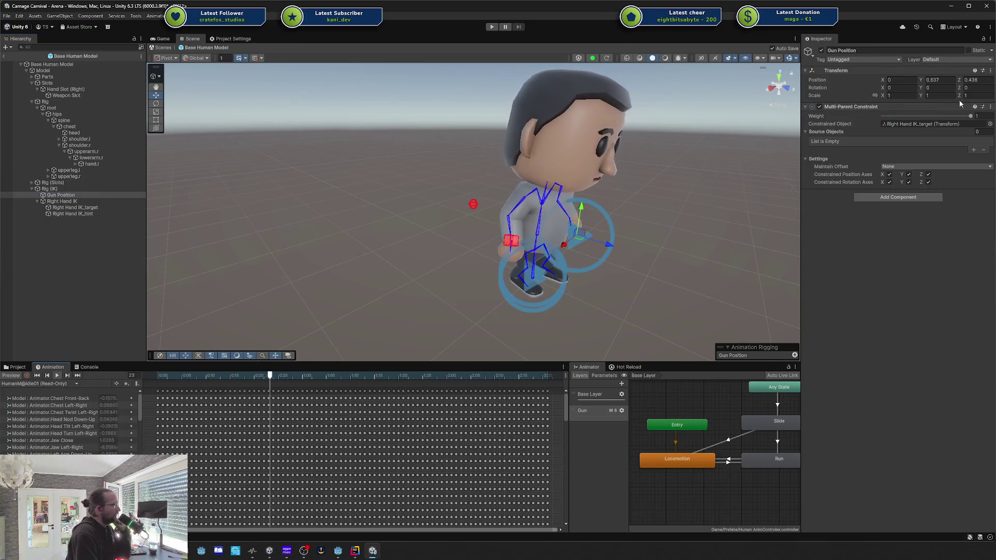
click(971, 117)
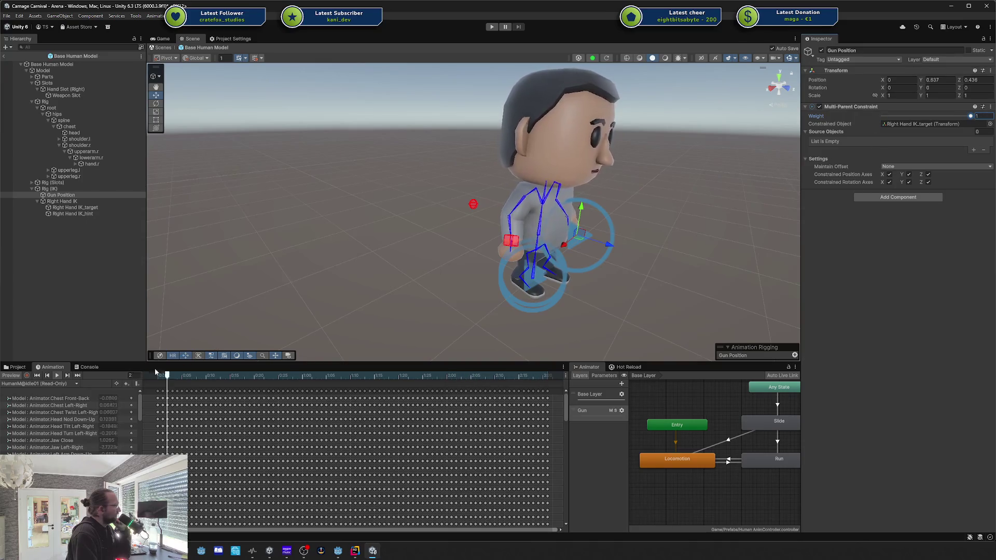
click(102, 367)
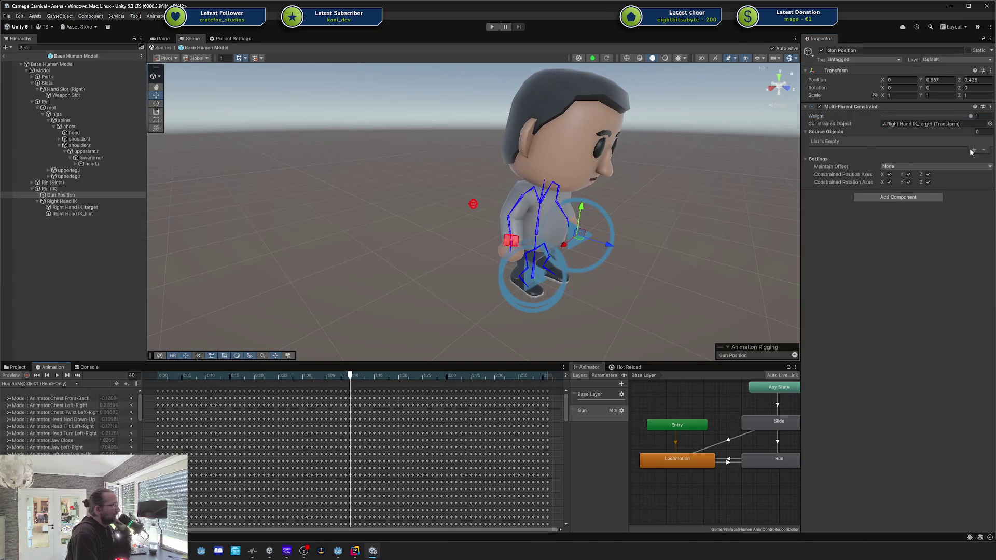
drag(65, 208, 467, 177)
drag(831, 135, 835, 140)
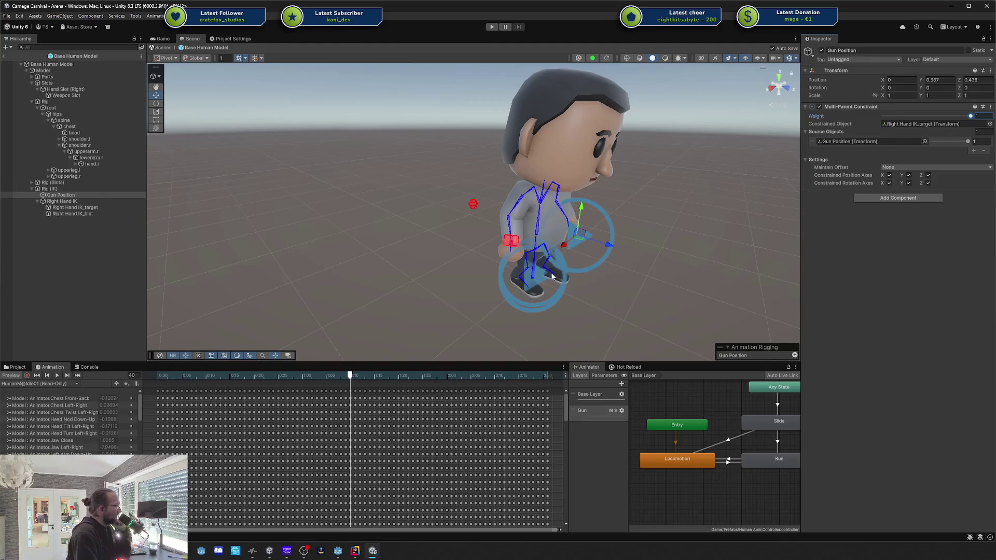
drag(350, 370, 158, 371)
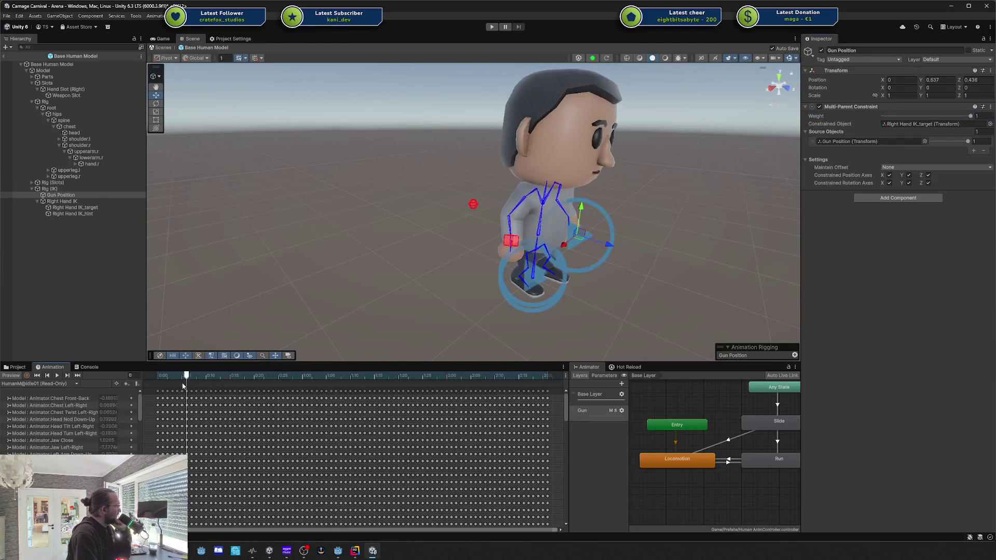
click(56, 375)
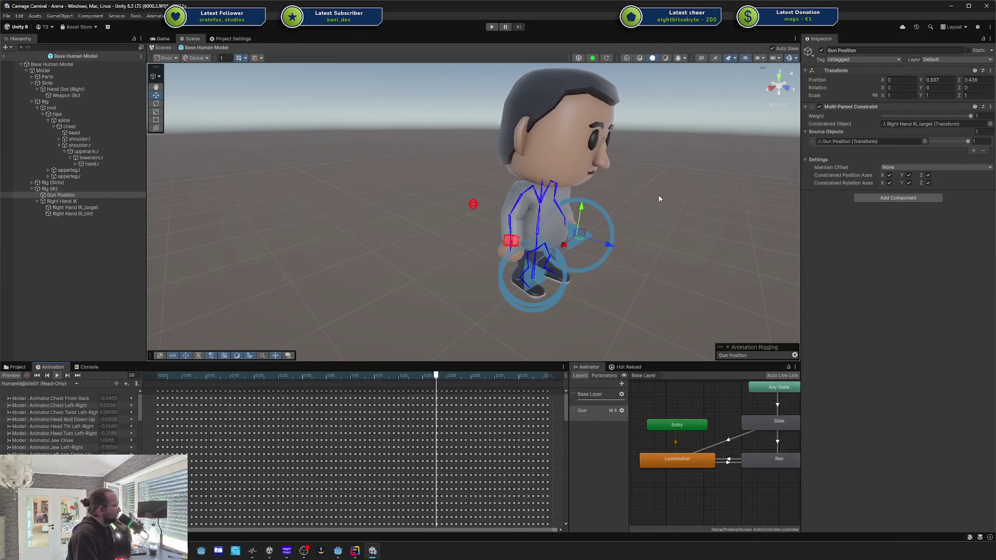
Keep Maintain Offset at None and stop the animation preview.
click(909, 168)
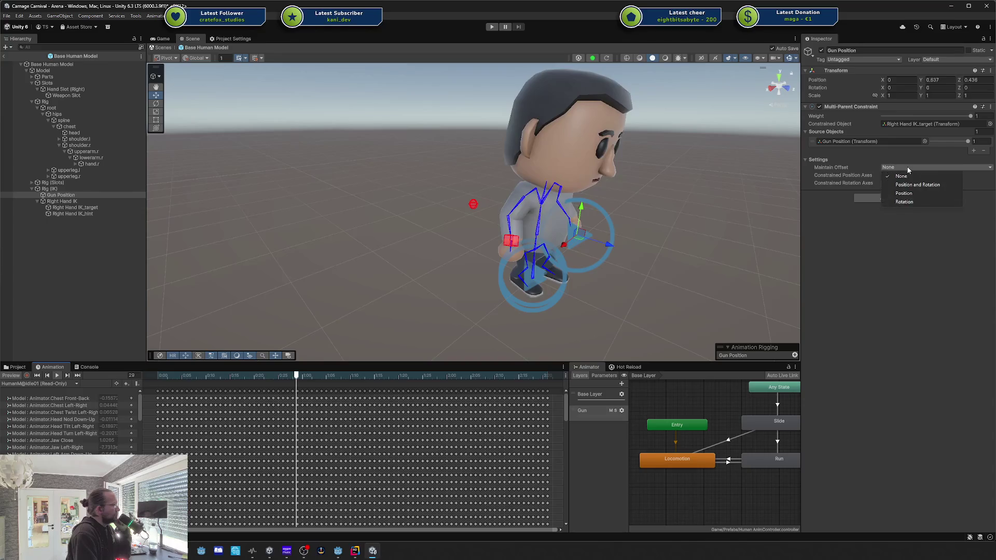
click(868, 198)
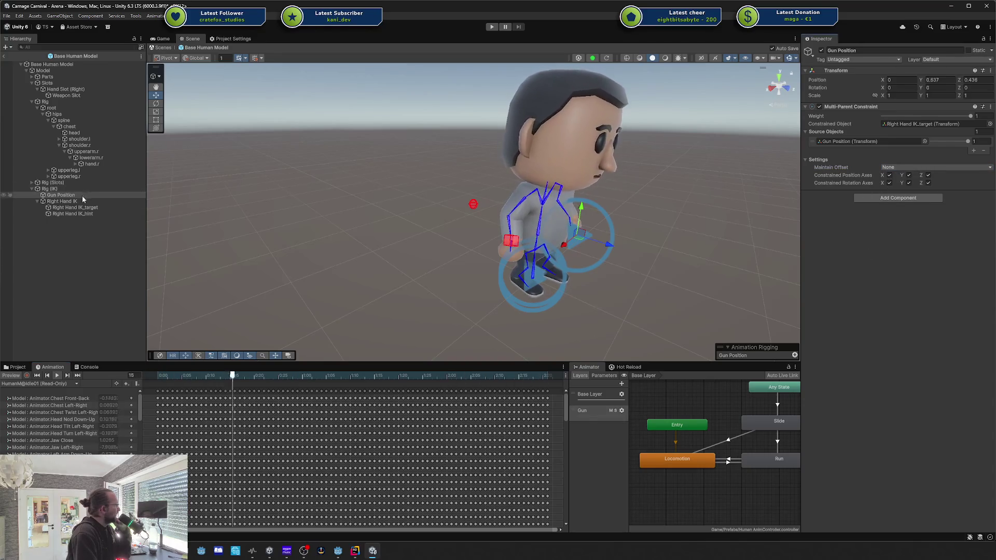
click(58, 376)
Move Right Hand IK above Gun Position in the rig.
click(78, 208)
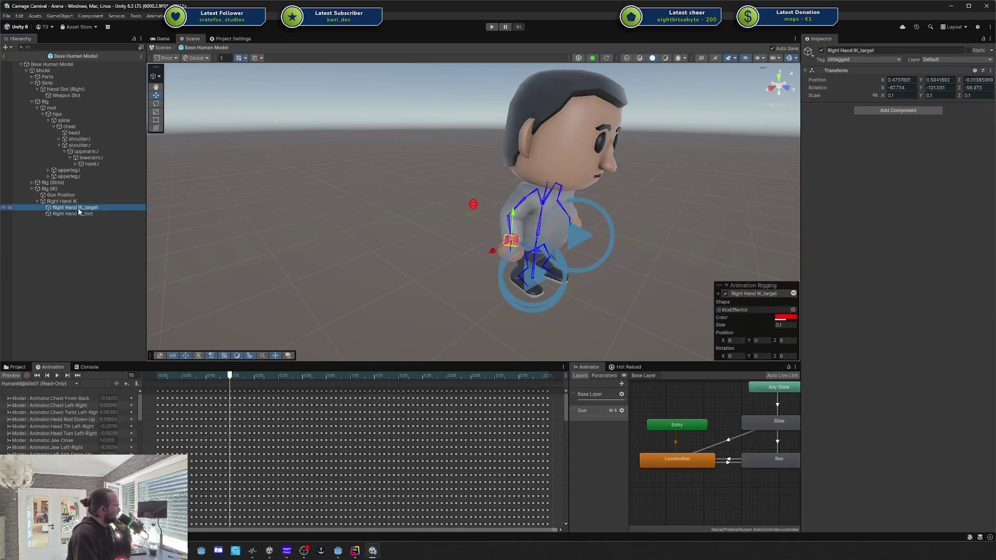
click(74, 196)
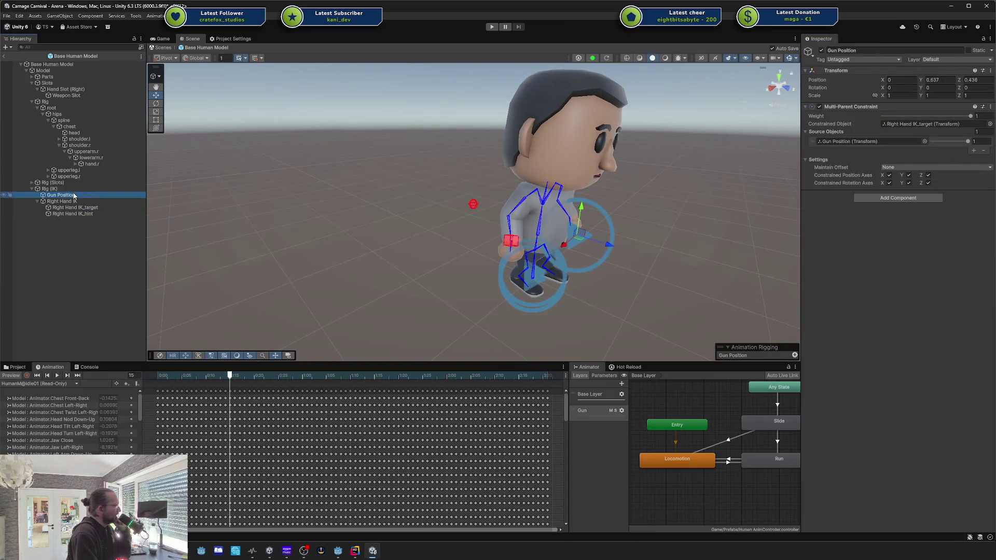
click(71, 201)
click(73, 196)
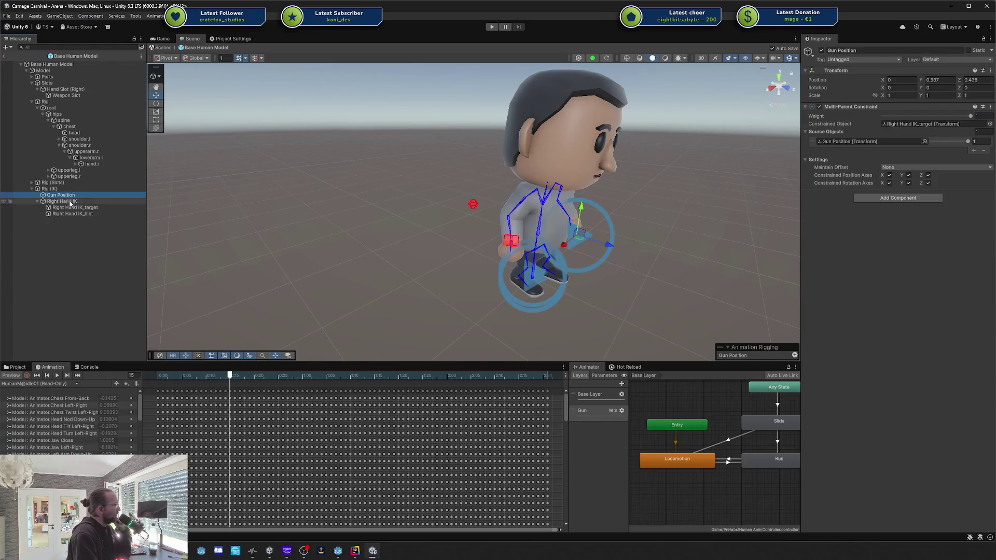
click(70, 202)
click(71, 196)
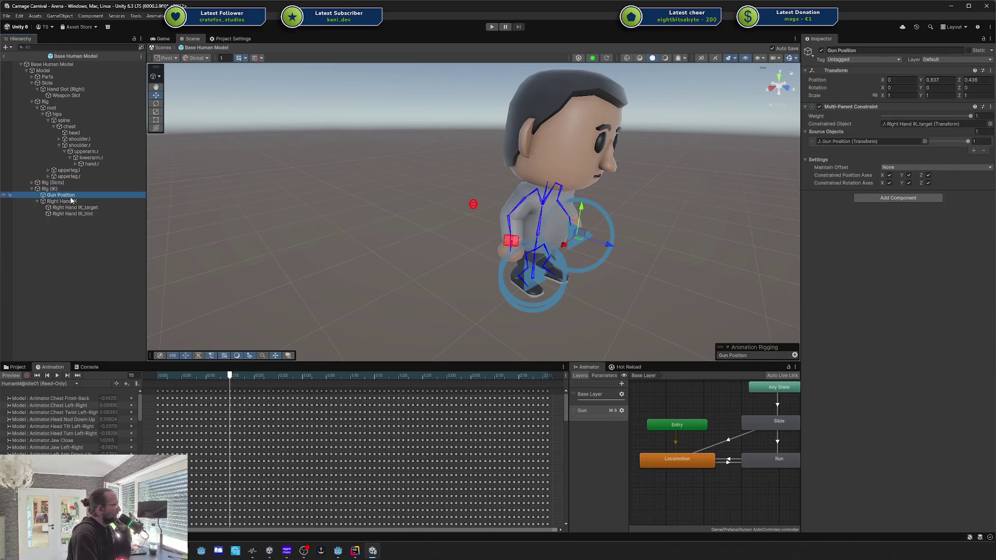
drag(72, 200, 59, 195)
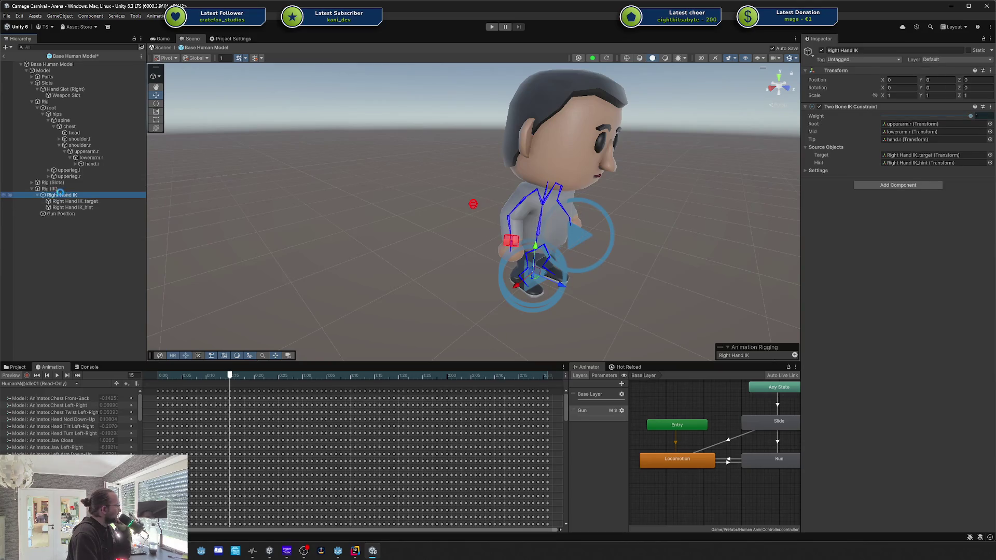
click(72, 214)
drag(61, 215, 59, 196)
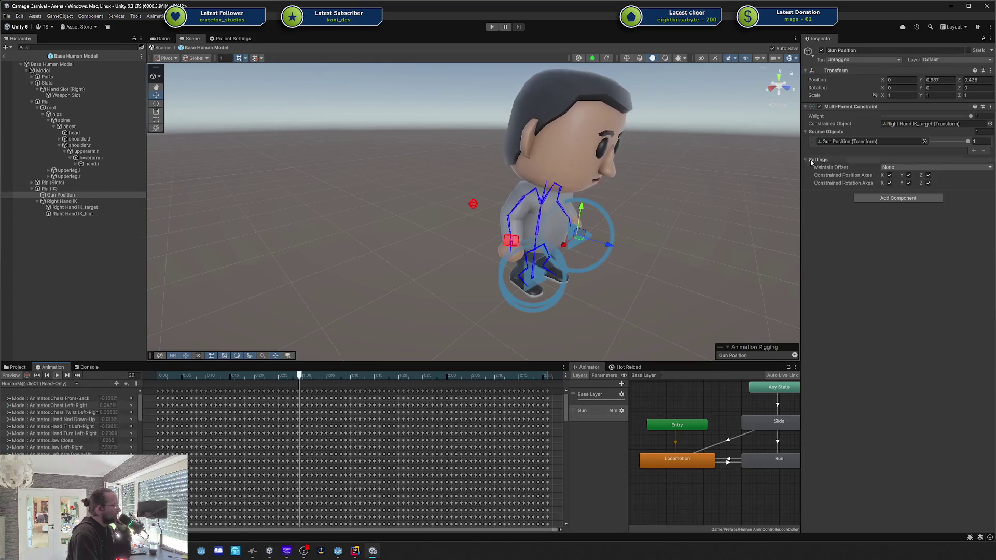
click(981, 142)
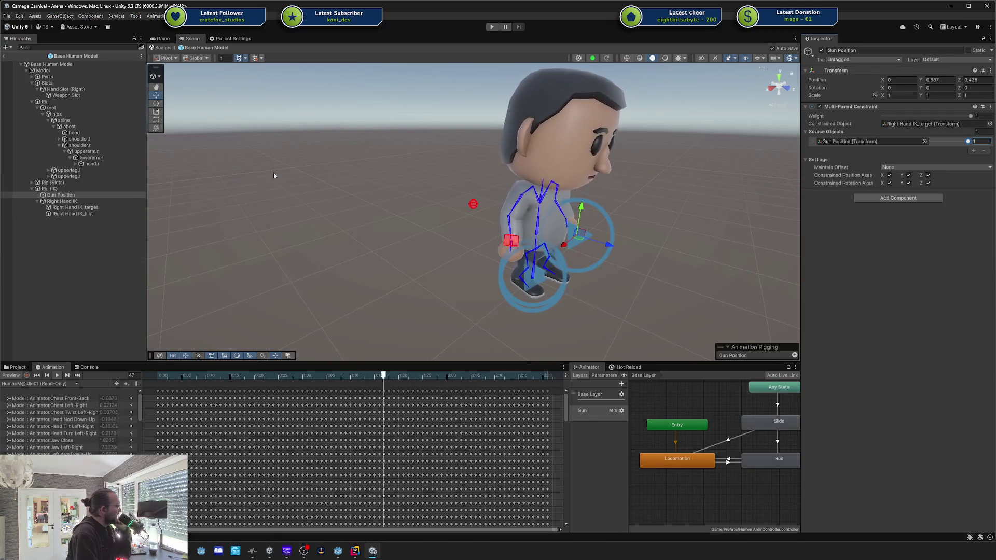
click(58, 376)
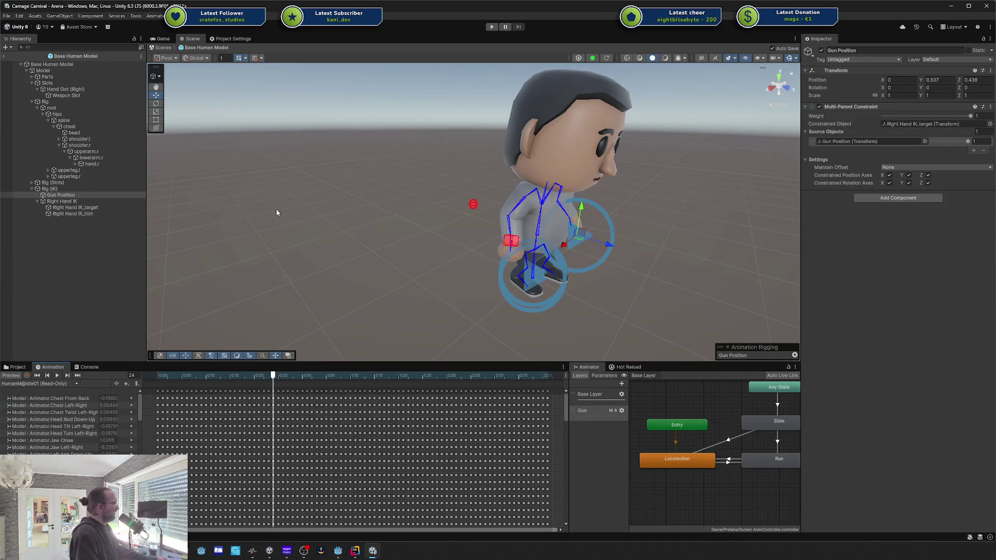
right_click(101, 199)
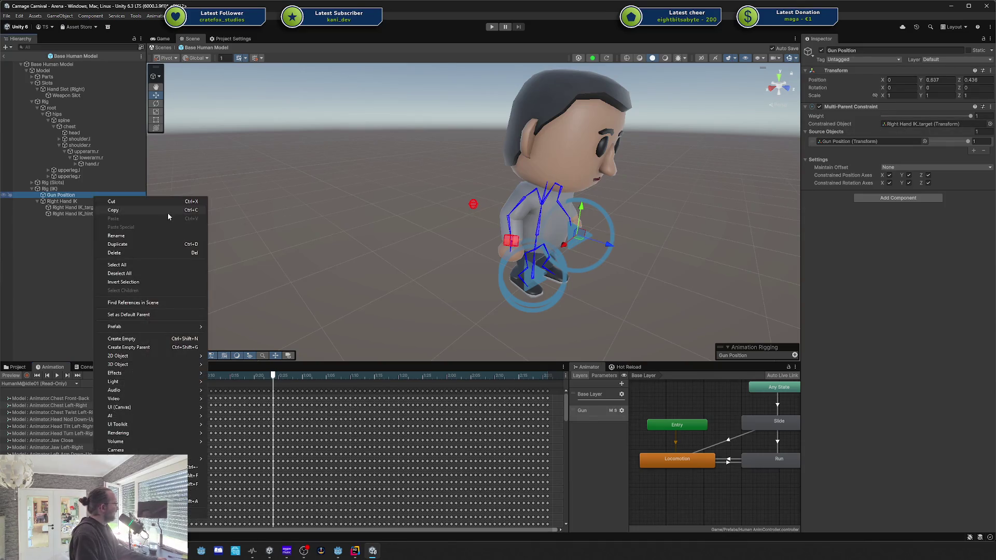
Move GameObject out from under Gun Position and zero Gun Position's Y and Z position.
click(145, 341)
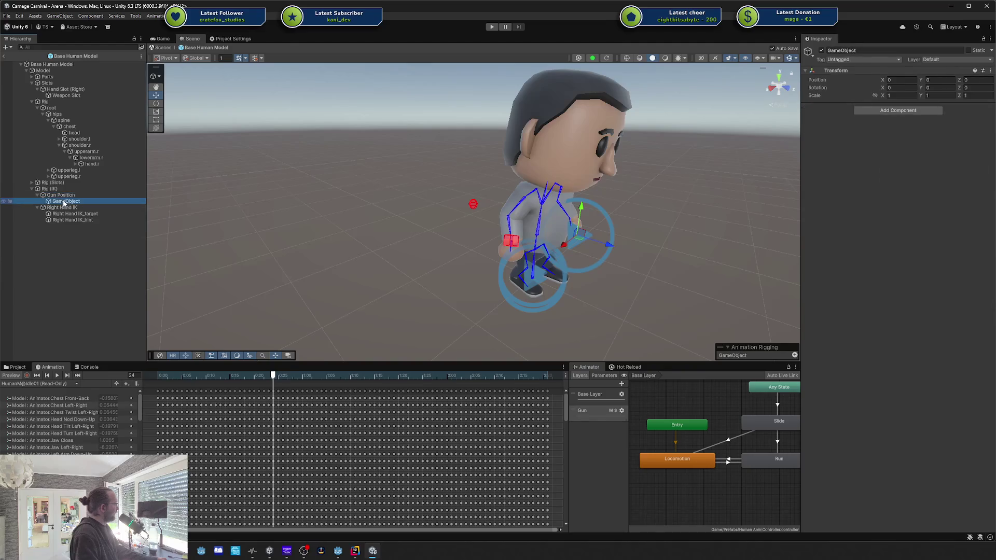
drag(61, 201, 59, 192)
click(78, 202)
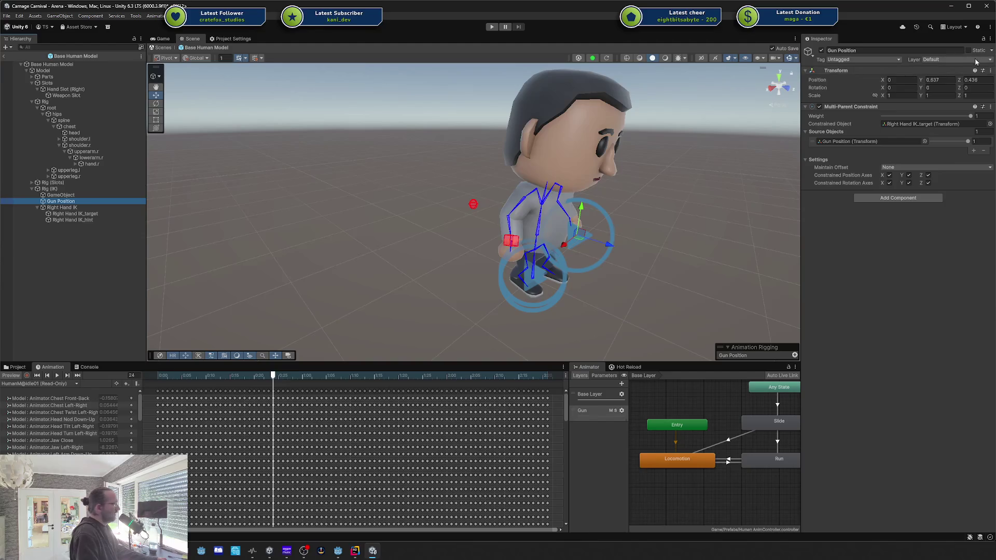
double_click(940, 79)
text(0)
key(Tab)
text(0)
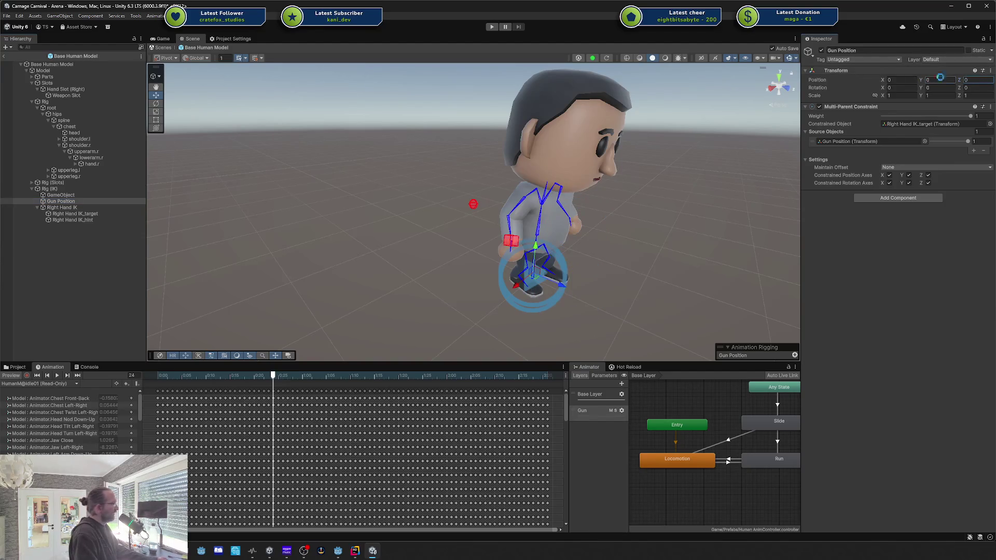
Put GameObject back under Gun Position and check the source weight and Maintain Offset options.
click(93, 195)
drag(77, 202, 960, 128)
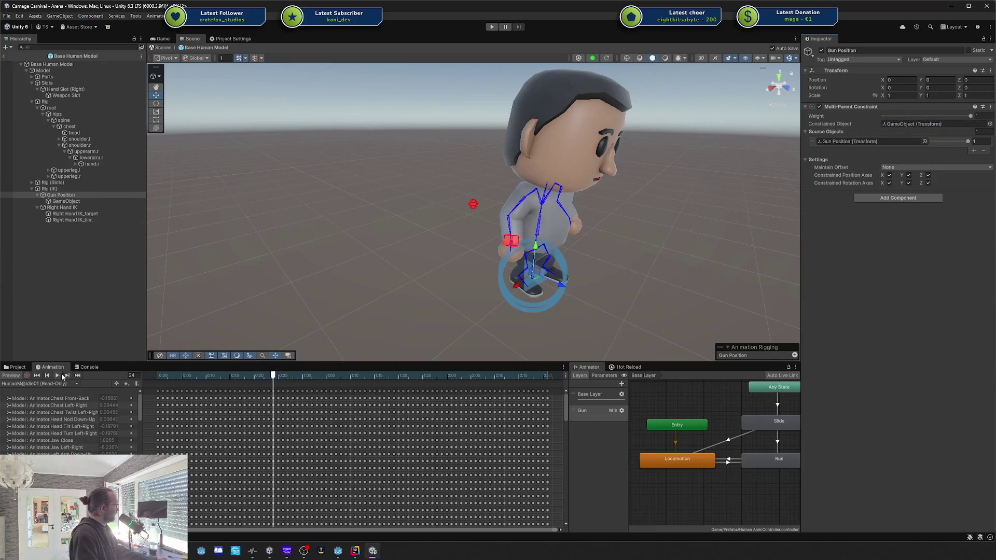
mouse_move(968, 141)
mouse_down()
mouse_move(959, 142)
mouse_move(969, 141)
mouse_up()
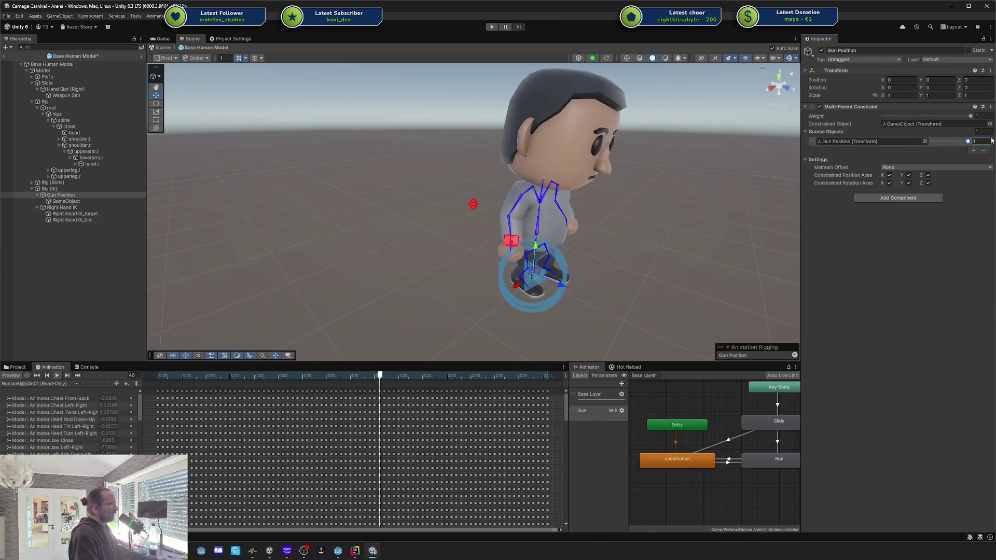
click(984, 117)
click(914, 168)
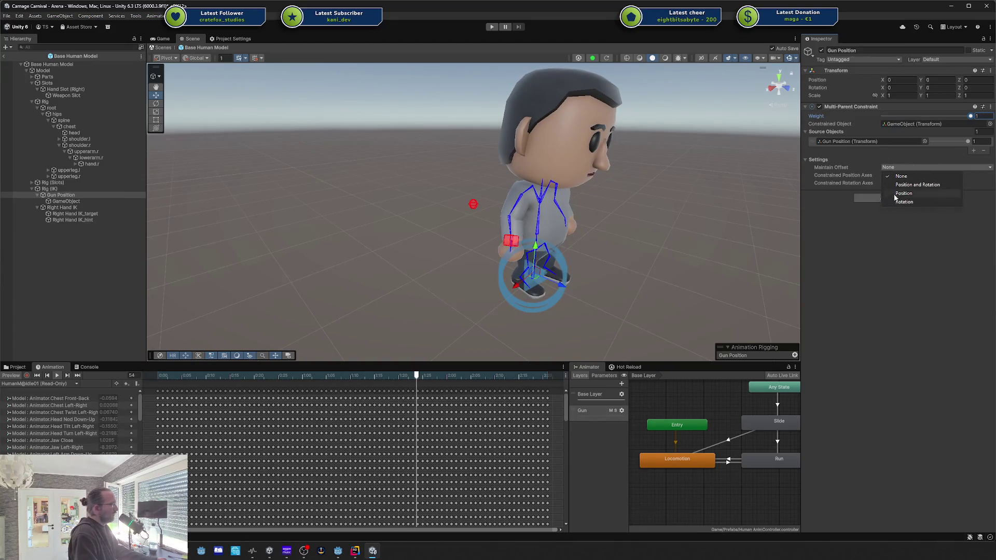
Set Maintain Offset to Position and Rotation and play the animation preview.
key(Escape)
click(914, 168)
click(916, 184)
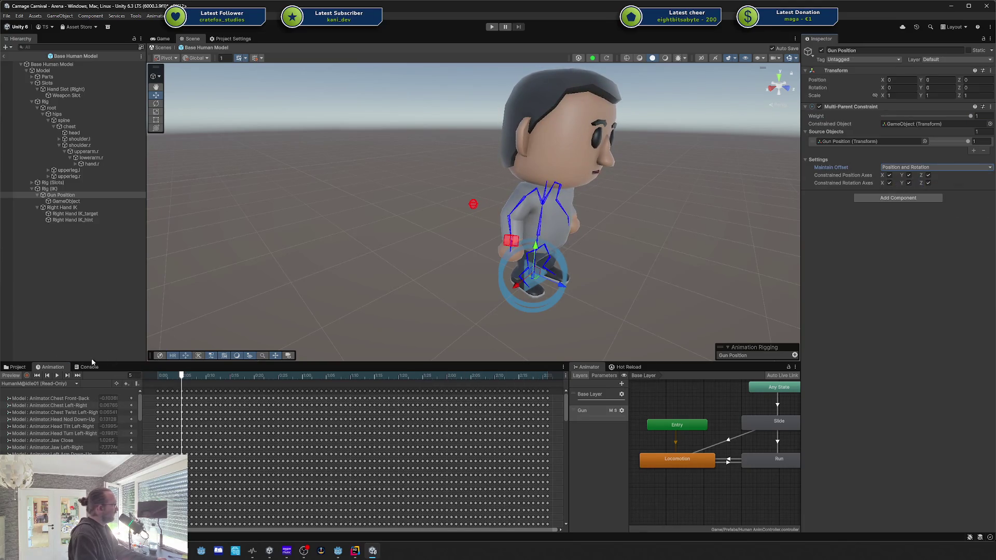
click(58, 374)
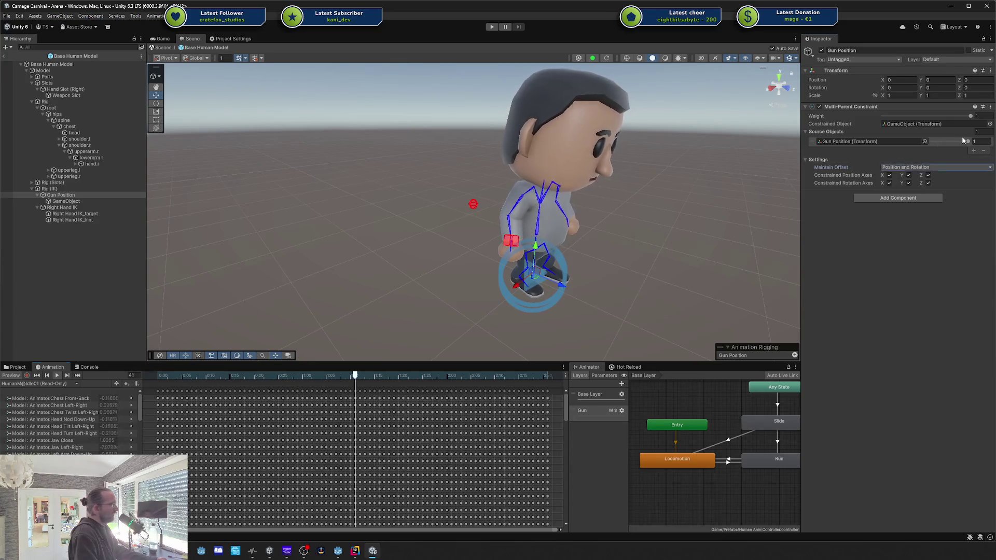
click(931, 141)
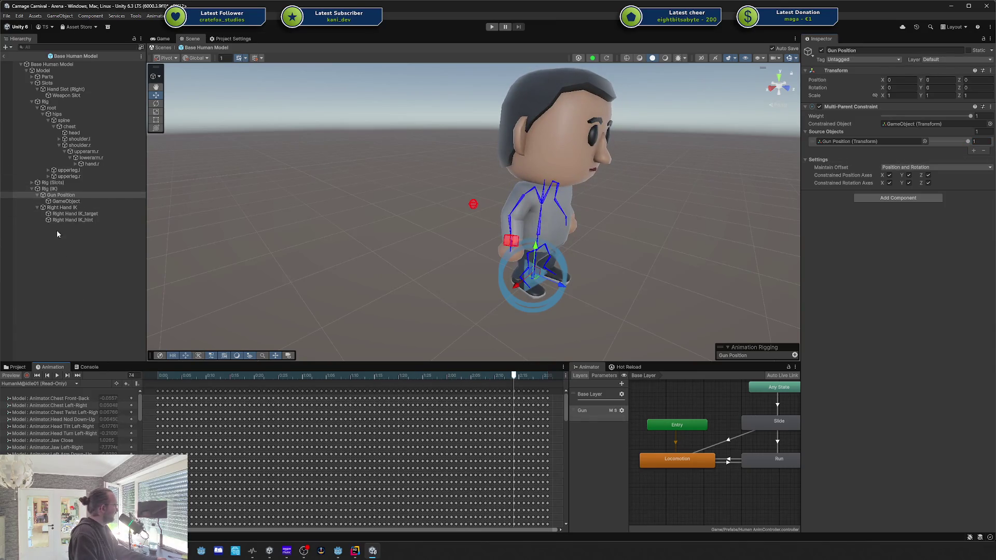
Make GameObject the source and Right Hand IK_target the constrained object, then test the weight.
drag(860, 149, 864, 141)
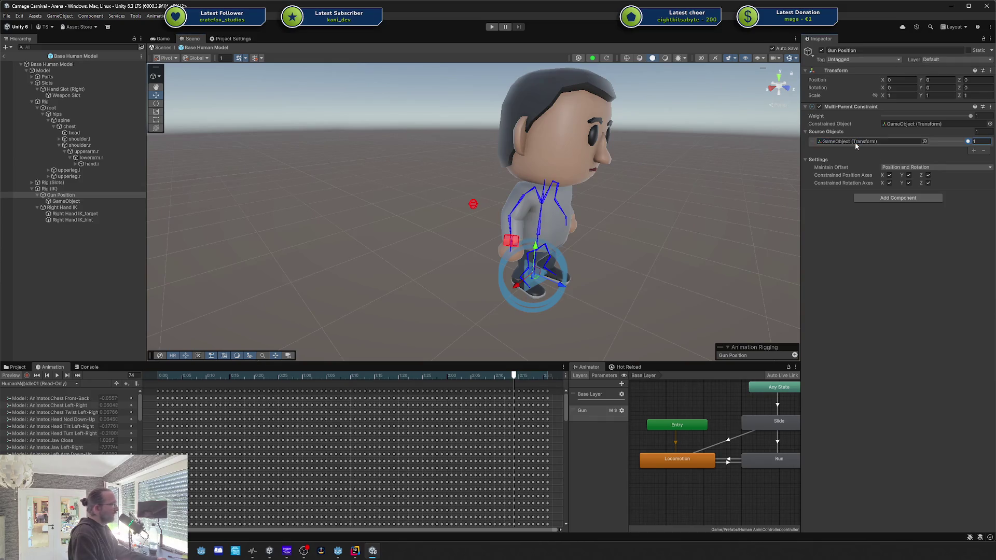
mouse_move(78, 215)
mouse_down()
mouse_move(882, 141)
mouse_move(924, 124)
mouse_up()
click(57, 375)
mouse_move(968, 142)
mouse_down()
mouse_move(958, 143)
mouse_move(975, 141)
mouse_up()
click(58, 376)
Set Maintain Offset back to None, test-drag the IK target box and undo it.
click(913, 167)
click(911, 175)
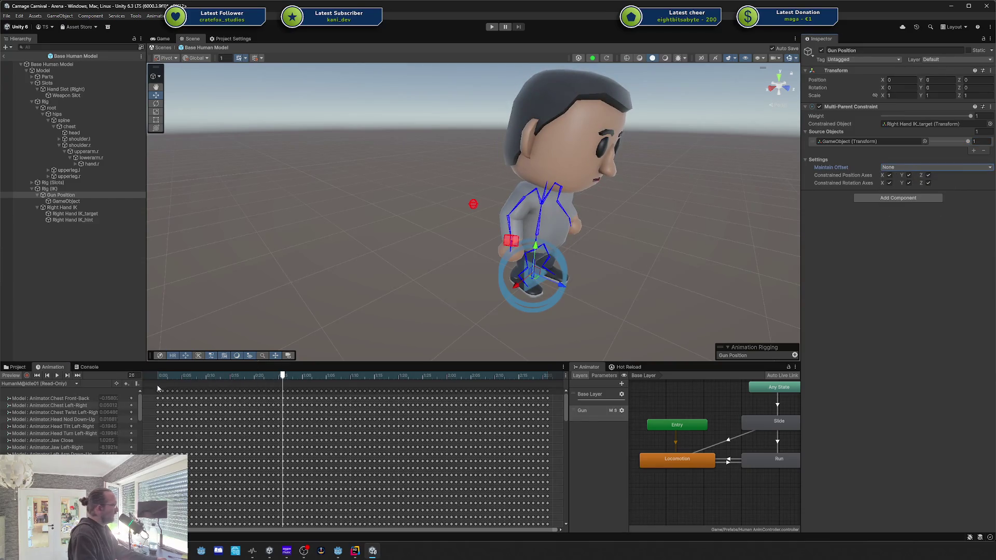
click(57, 376)
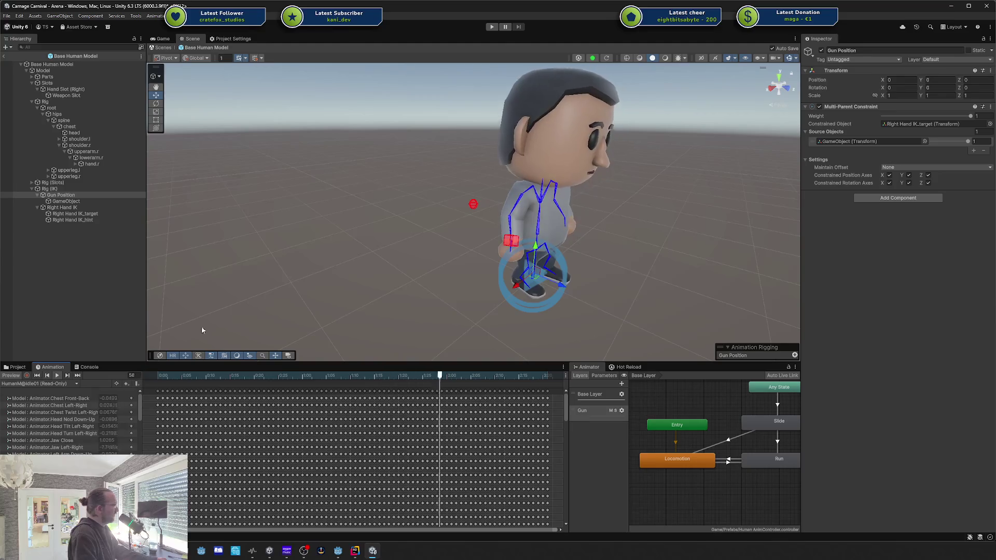
click(971, 116)
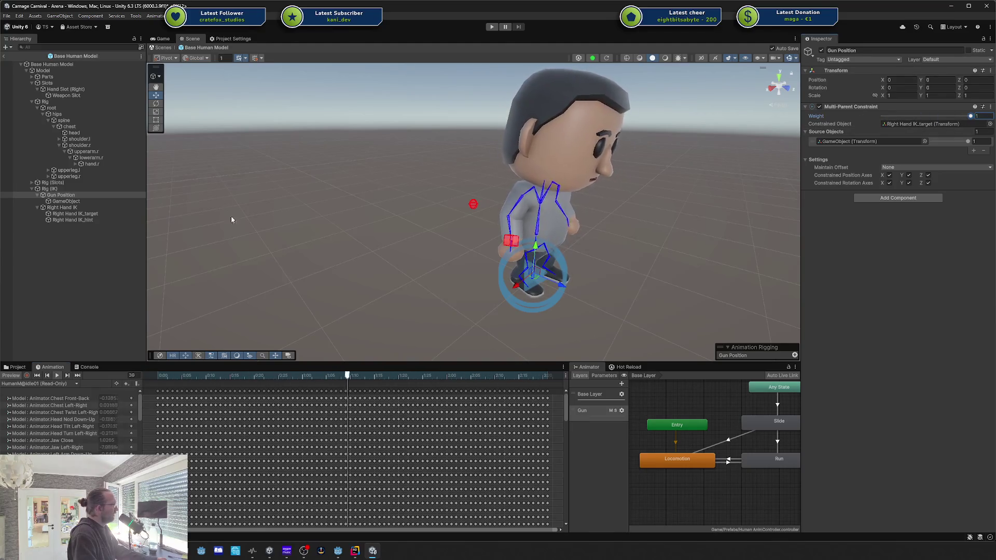
click(513, 243)
drag(535, 252, 624, 260)
key(ctrl+z)
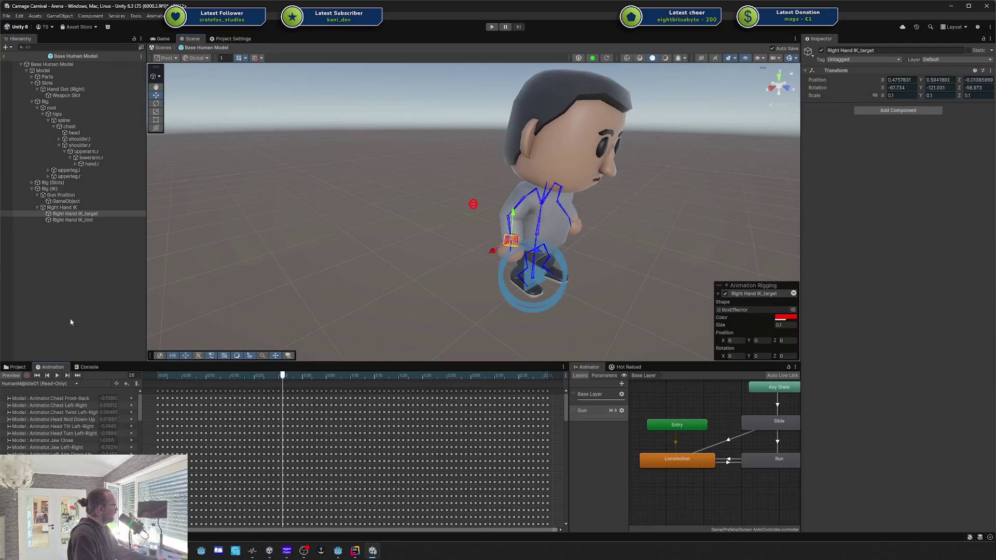
click(64, 201)
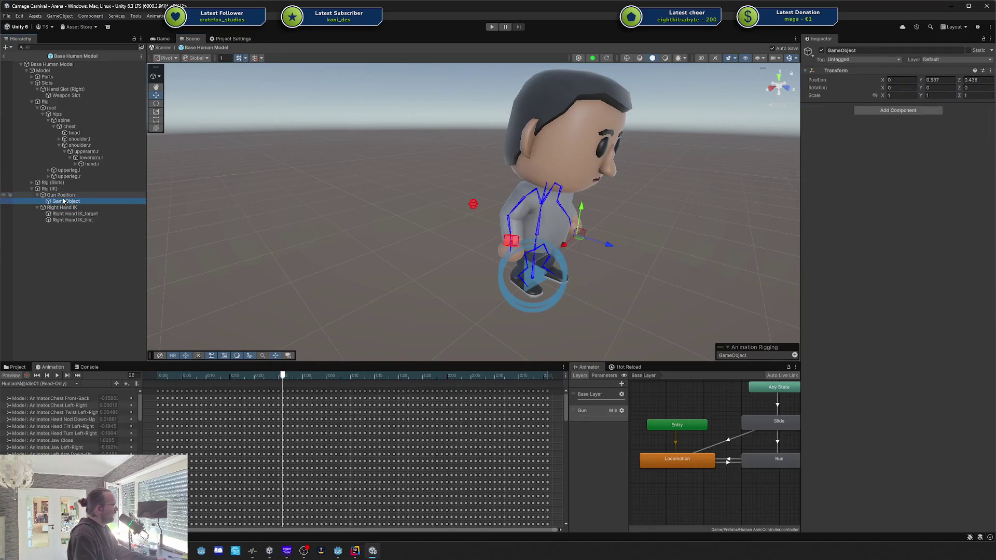
Rename GameObject to 'Aim Slot' and reselect Gun Position to check its constraint.
key(F2)
text(P)
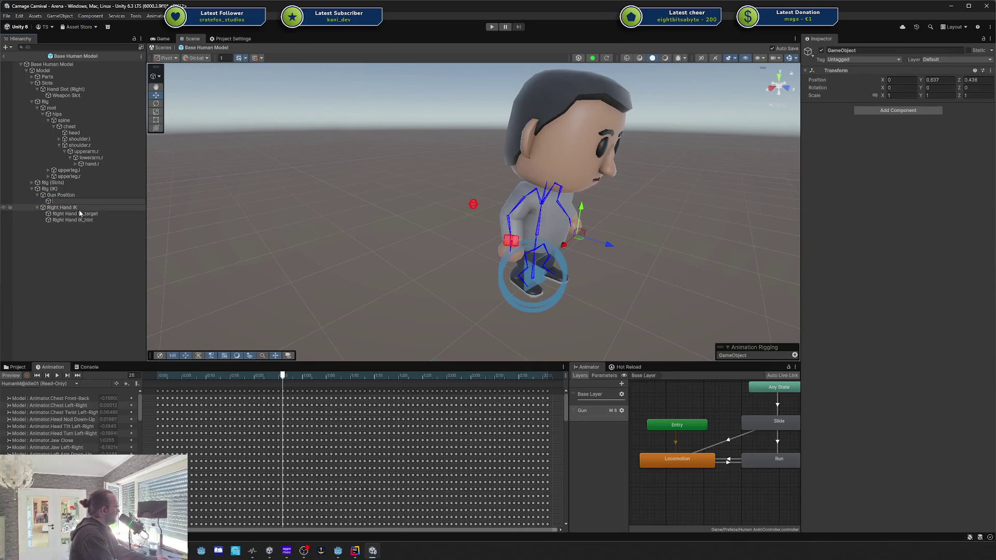
text(Aim Slot)
key(Return)
click(71, 195)
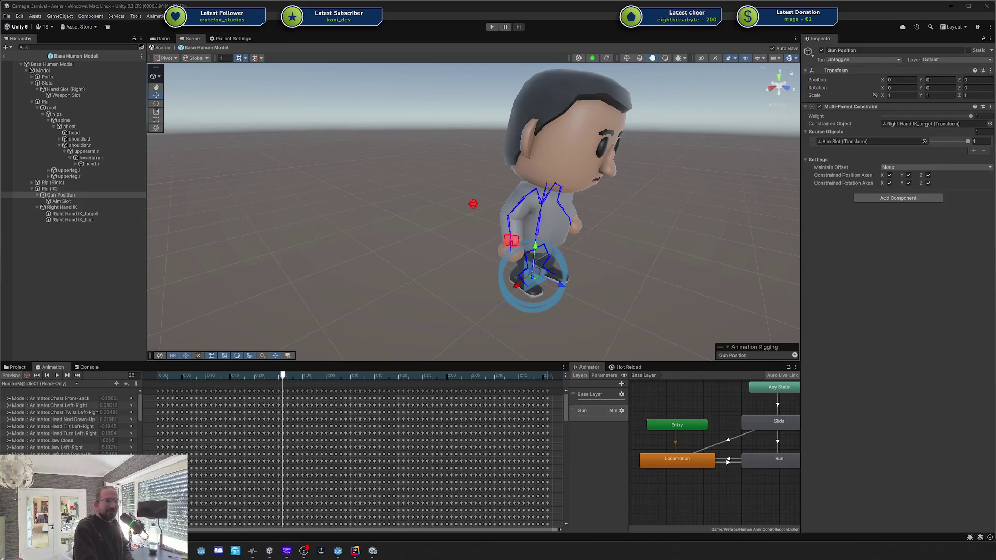
Dismiss the stream manager window and switch from Unity to the Godot editor.
key(alt+Tab)
mouse_move(577, 190)
mouse_down()
mouse_move(388, 96)
mouse_move(414, 94)
mouse_up()
key(alt+Tab)
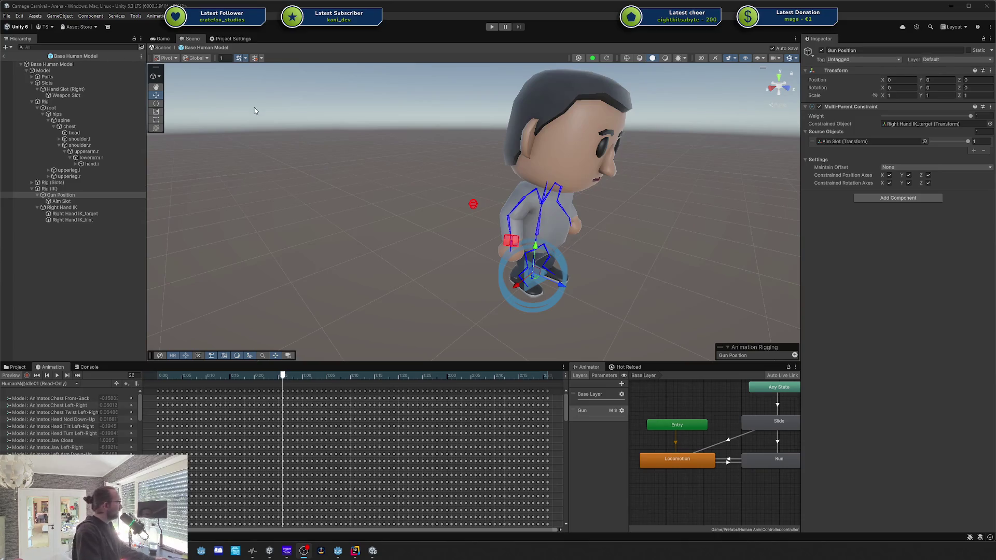
click(320, 53)
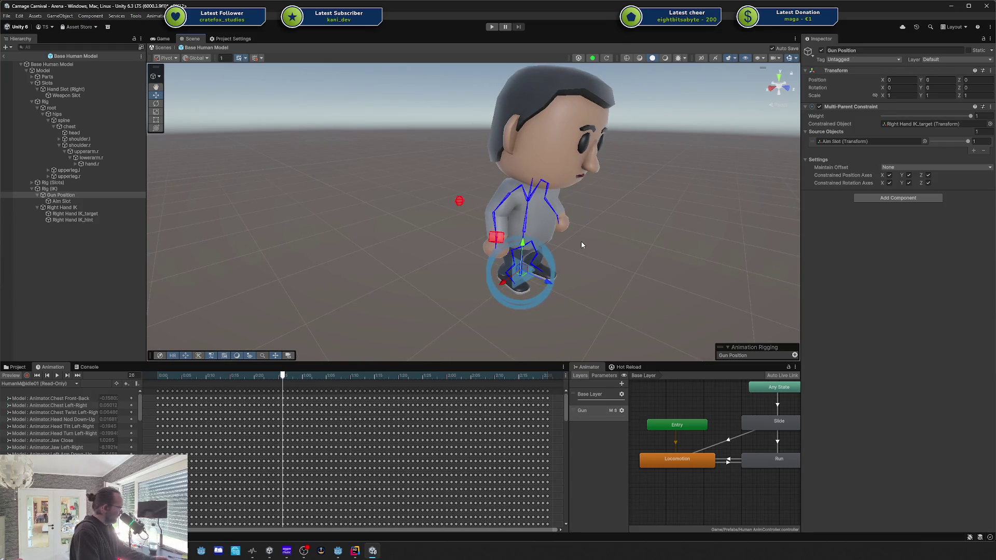
click(338, 551)
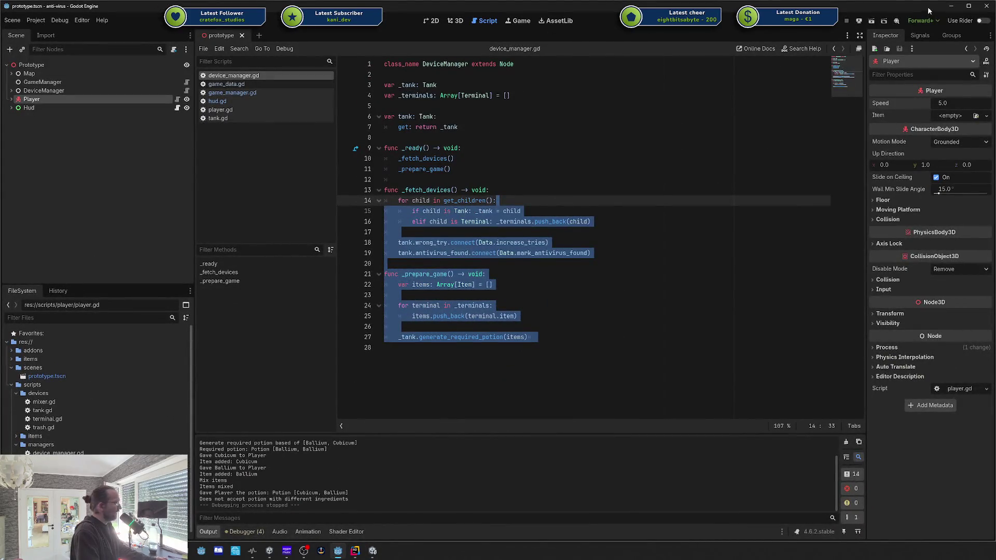
Run the Godot game, walk the player onto the cube for Cubicum, then close it and minimize Godot.
key(F5)
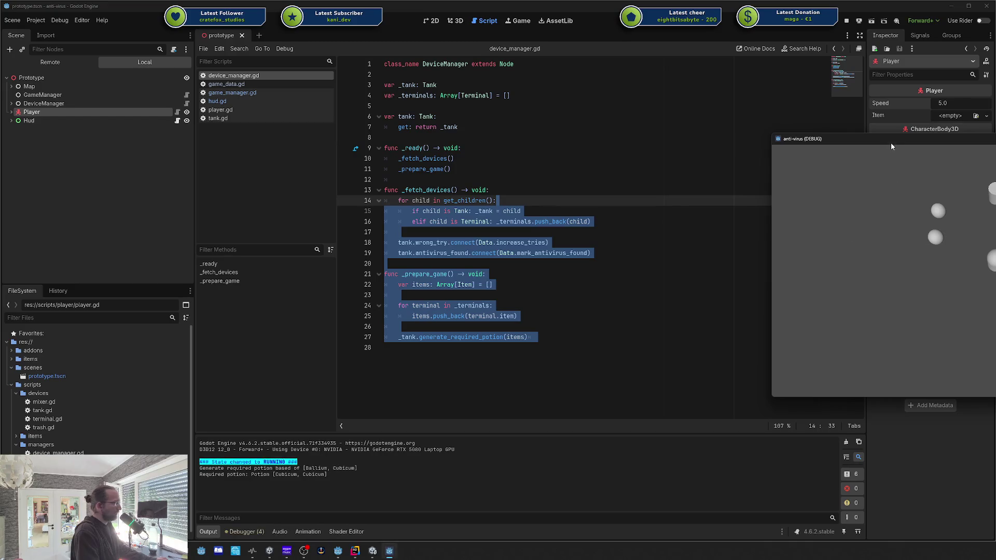
drag(892, 144, 452, 171)
click(496, 259)
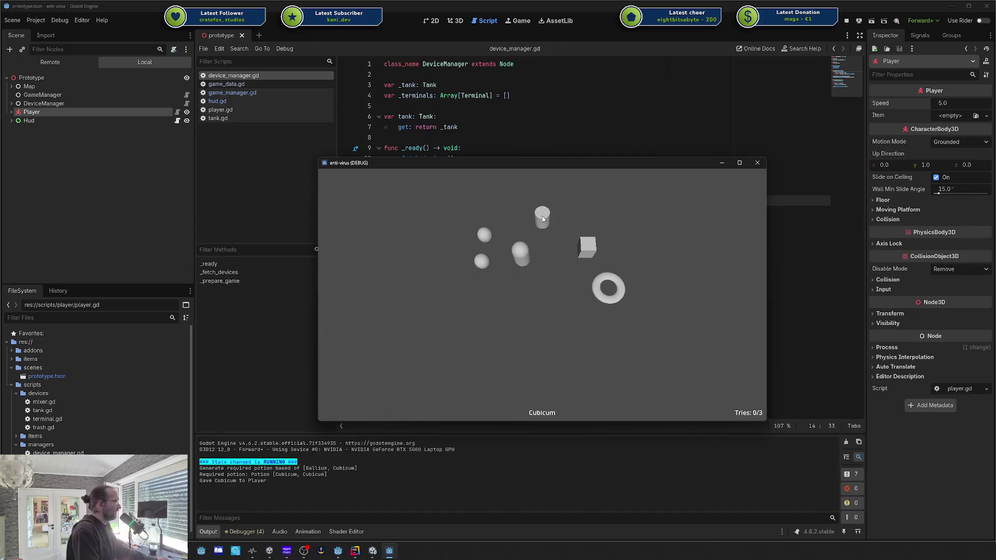
click(604, 253)
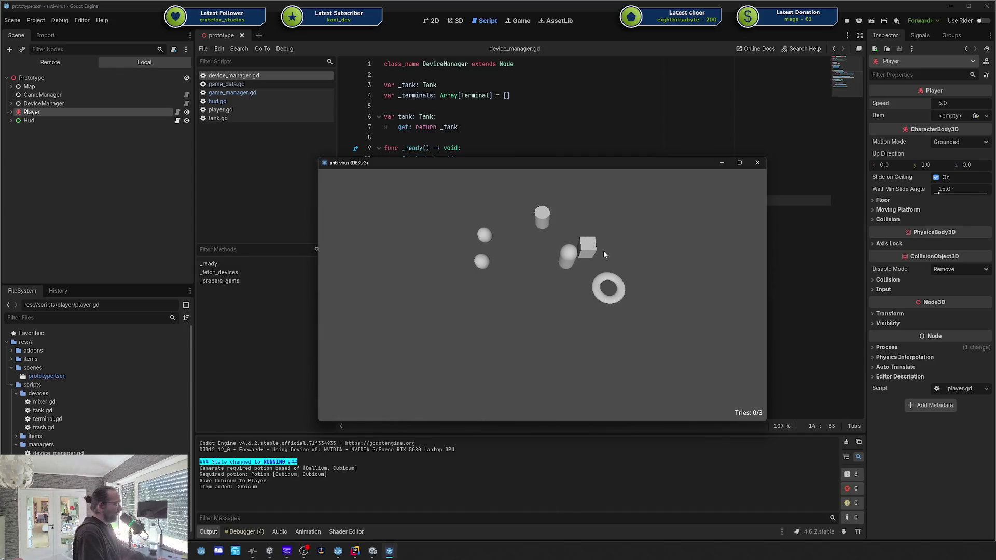
click(596, 242)
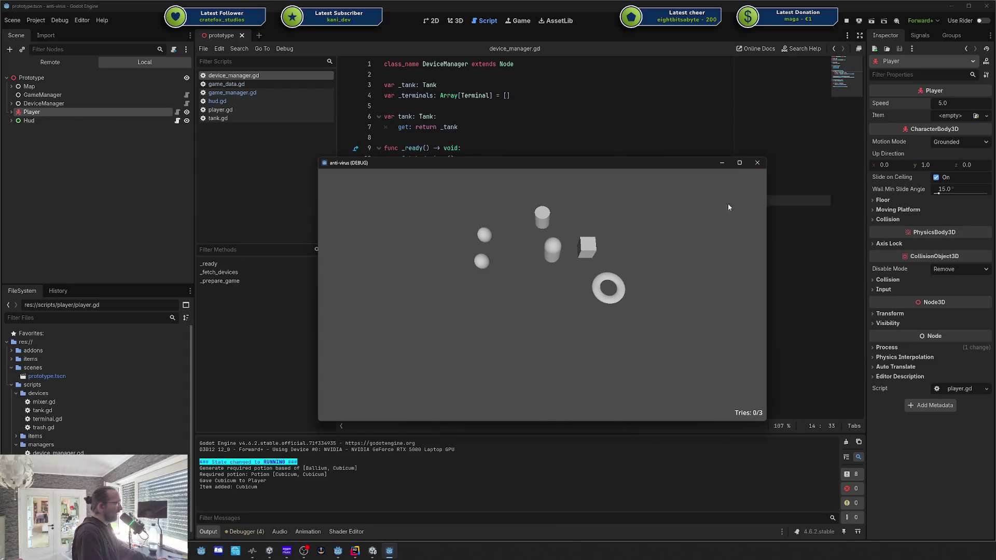
click(758, 163)
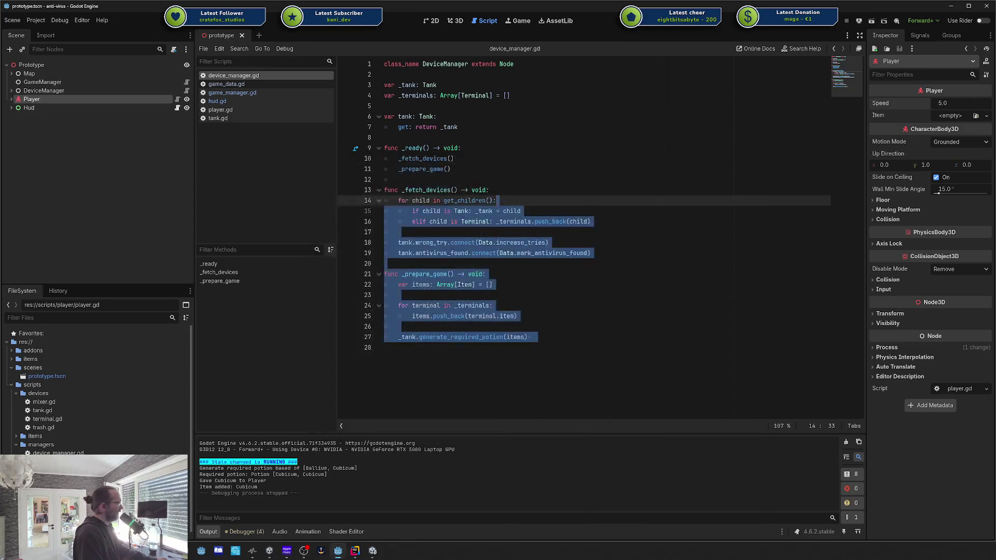
click(952, 8)
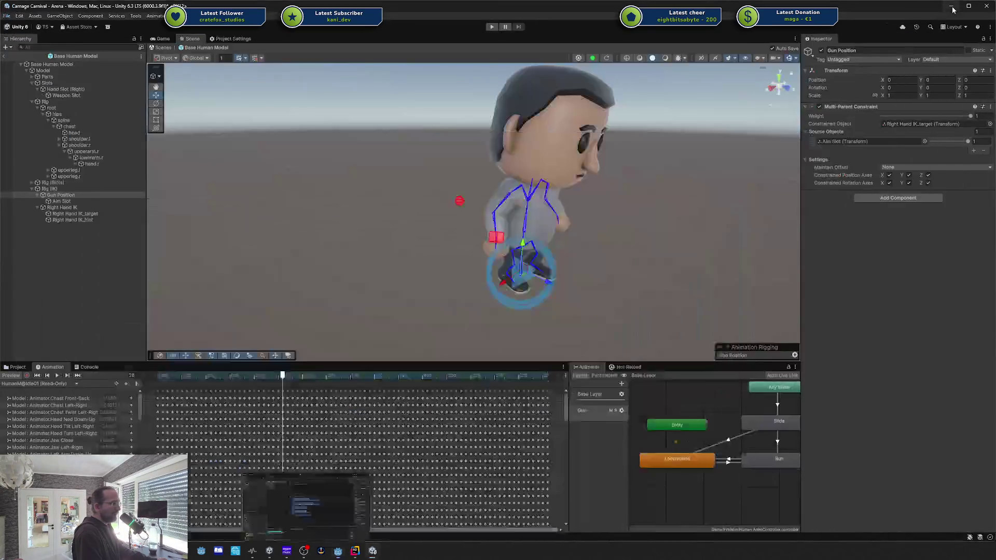
drag(443, 203, 585, 236)
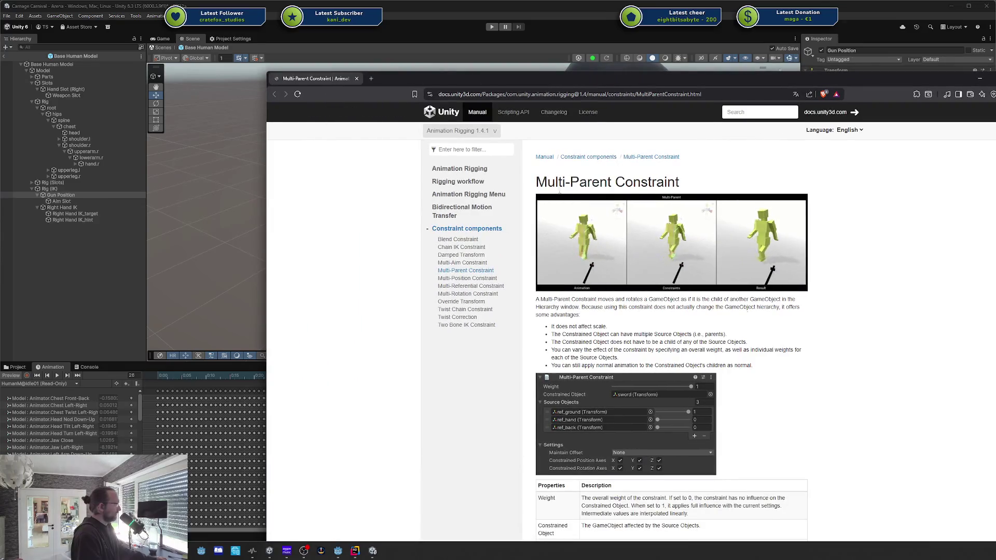
scroll(556, 185, down, 2)
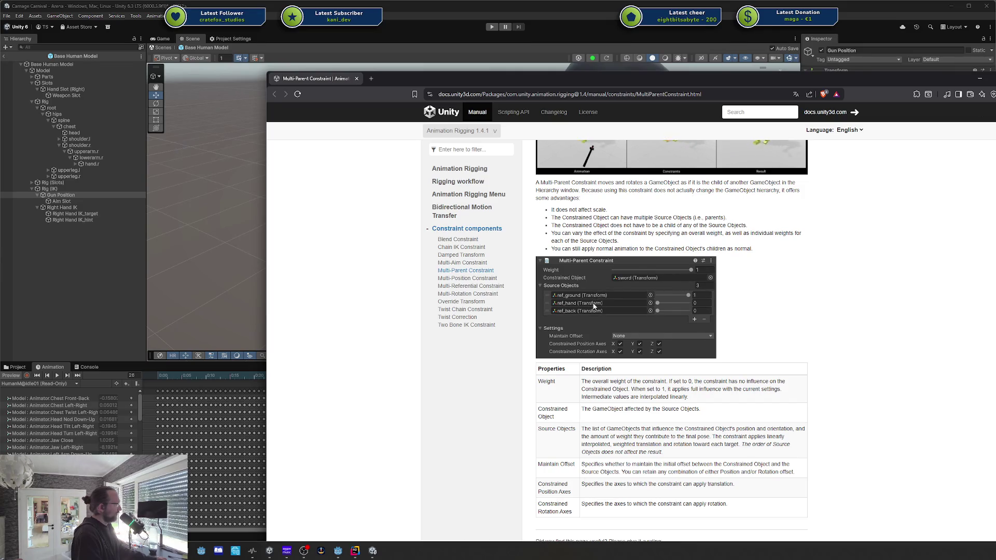
scroll(602, 306, up, 2)
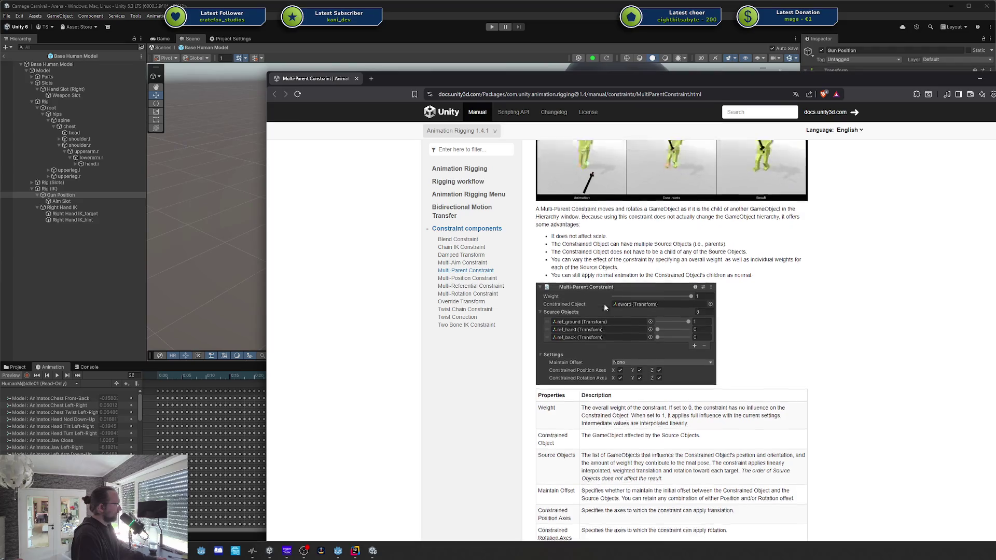
key(alt+Tab)
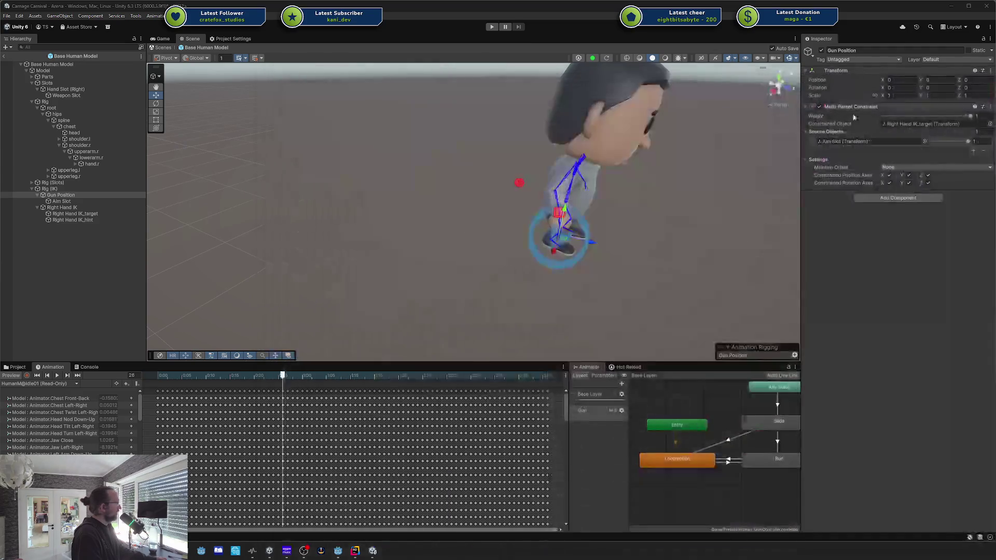
click(62, 201)
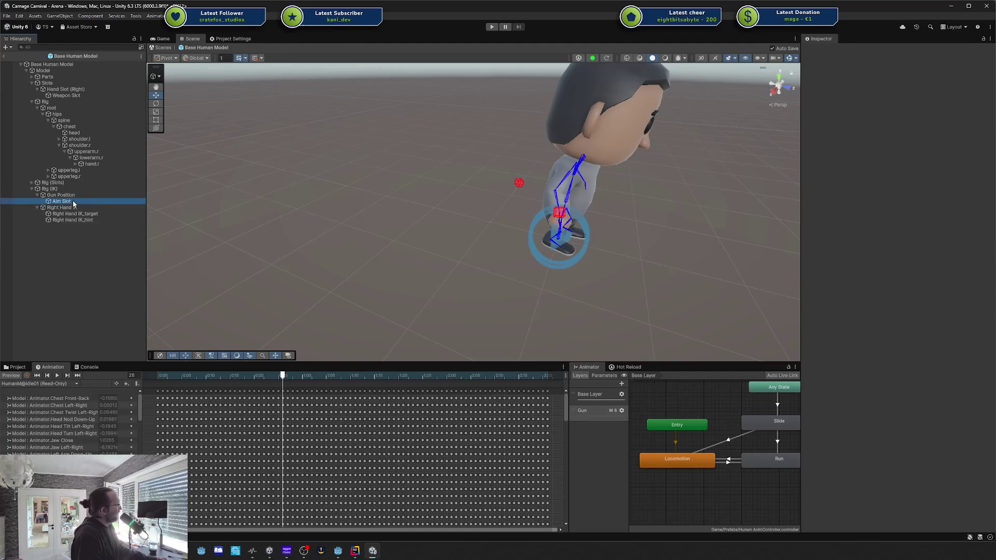
Inspect Right Hand IK and its target, then create a new empty GameObject in the Hierarchy.
click(75, 208)
click(77, 215)
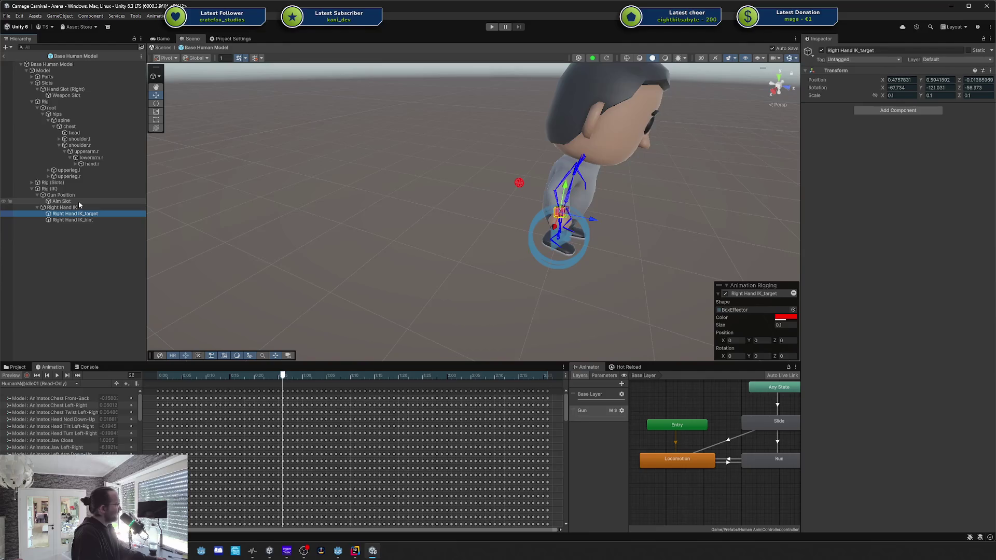
click(79, 200)
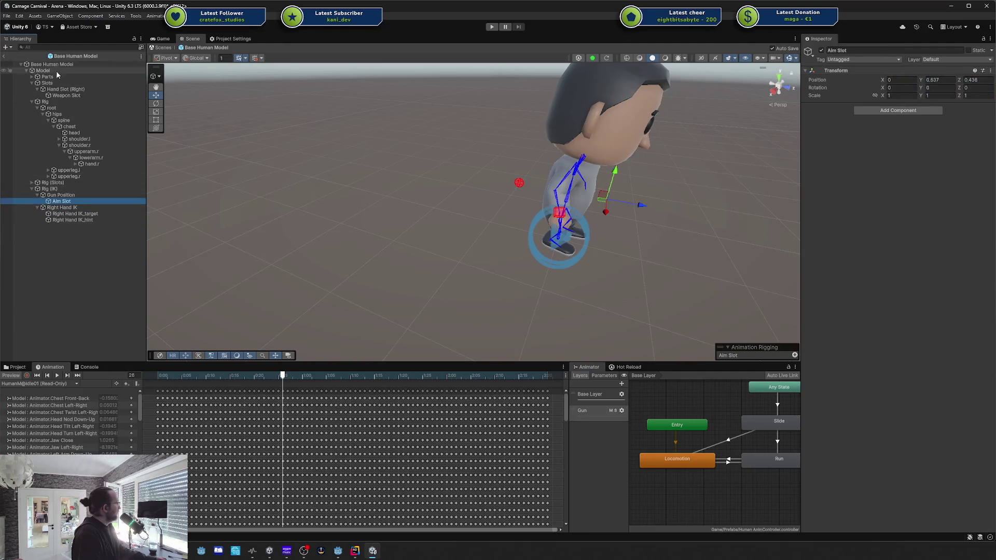
right_click(57, 72)
click(63, 211)
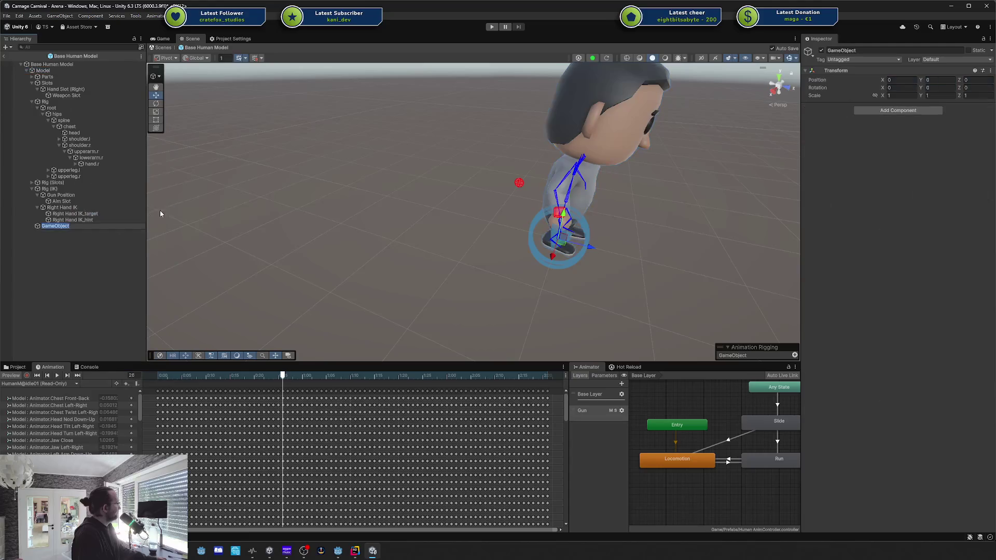
click(70, 201)
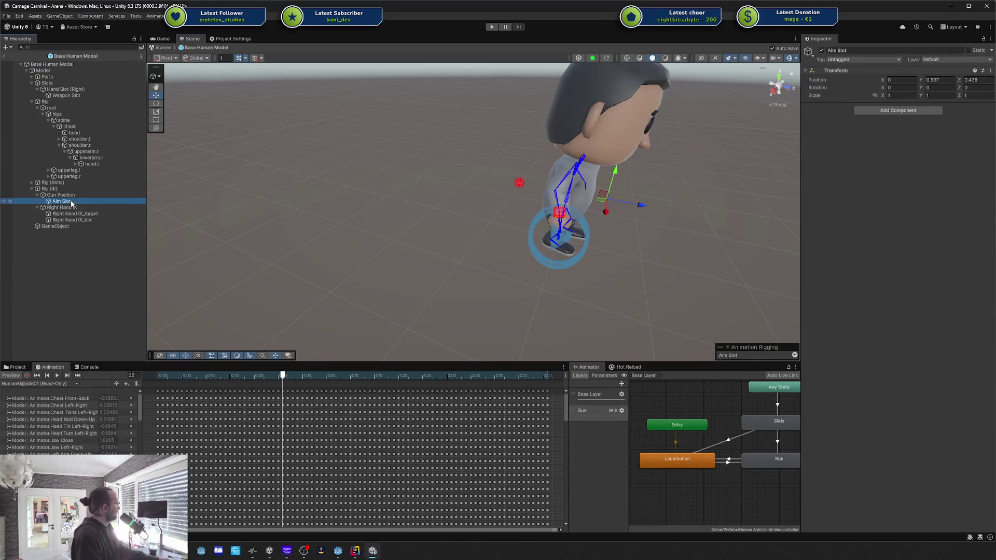
Reassign Right Hand IK_target as Gun Position's constrained object and play the animation preview.
click(61, 195)
mouse_move(75, 213)
mouse_down()
mouse_move(104, 224)
mouse_move(907, 123)
mouse_up()
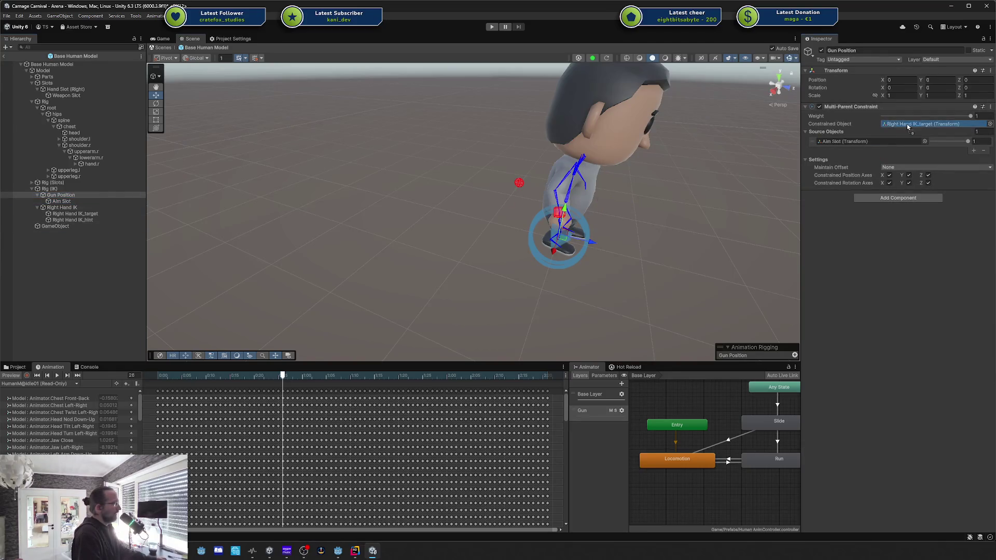
click(105, 225)
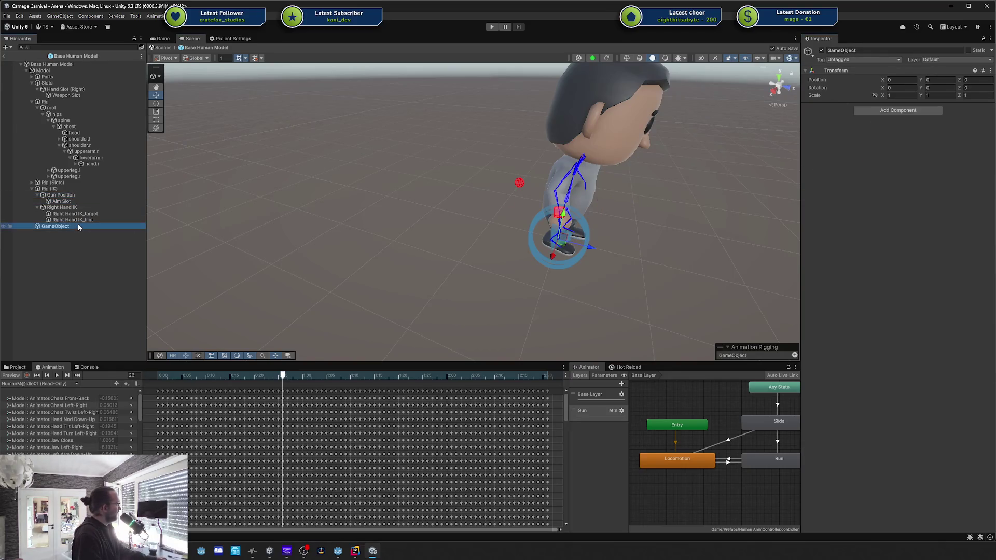
click(57, 376)
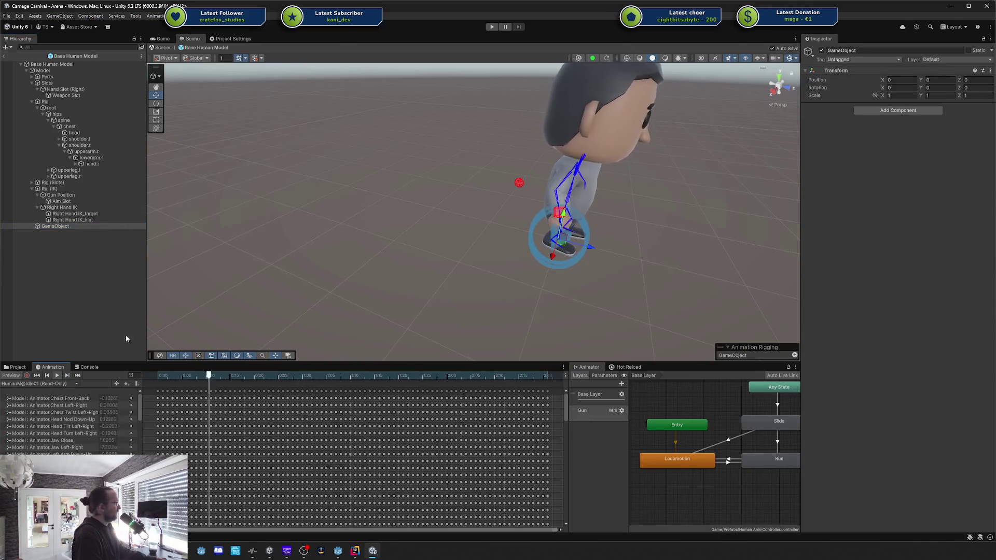
right_click(46, 226)
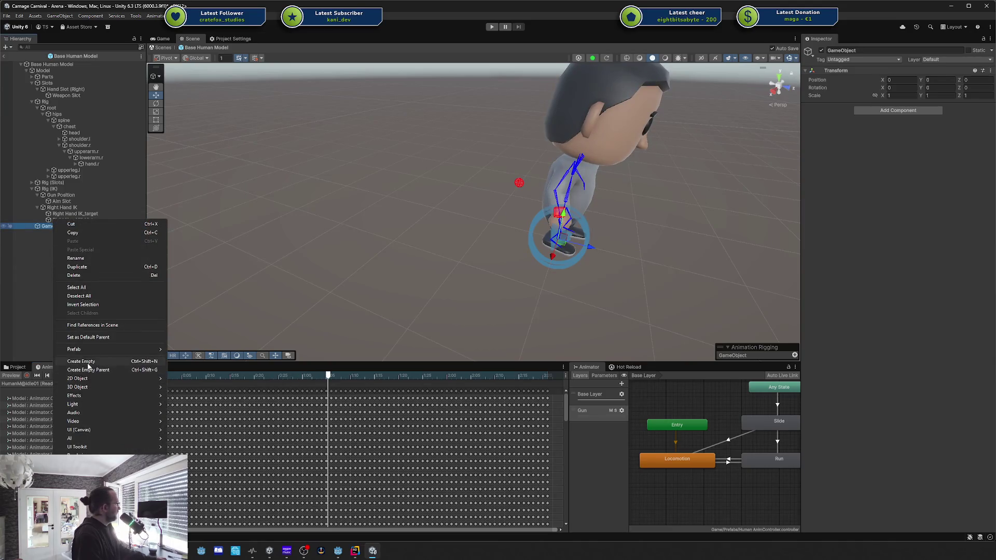
Add a Sphere 3D object inside the new GameObject.
mouse_move(86, 387)
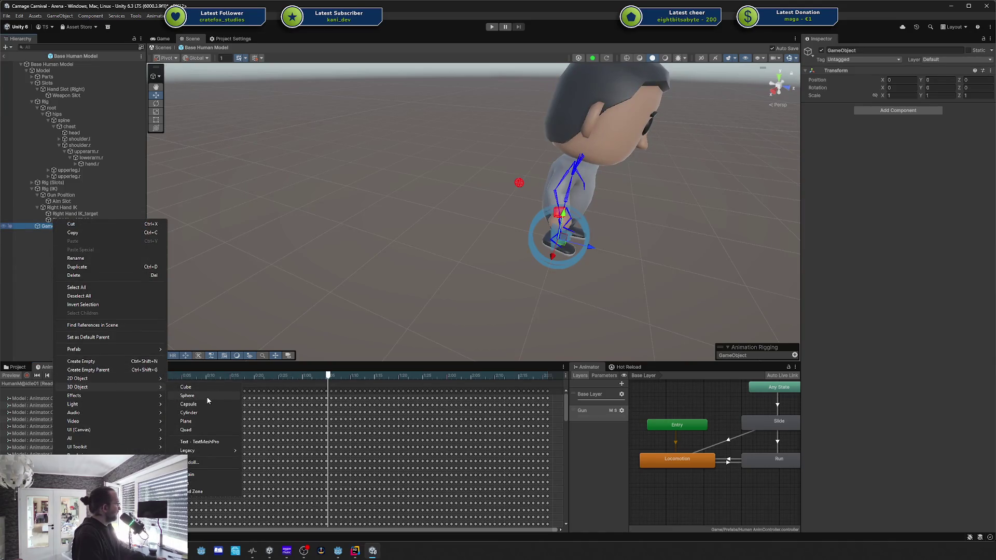
click(207, 396)
click(67, 306)
Lower Gun Position's Aim Slot source weight to 0 and compare it with Right Hand IK.
click(75, 202)
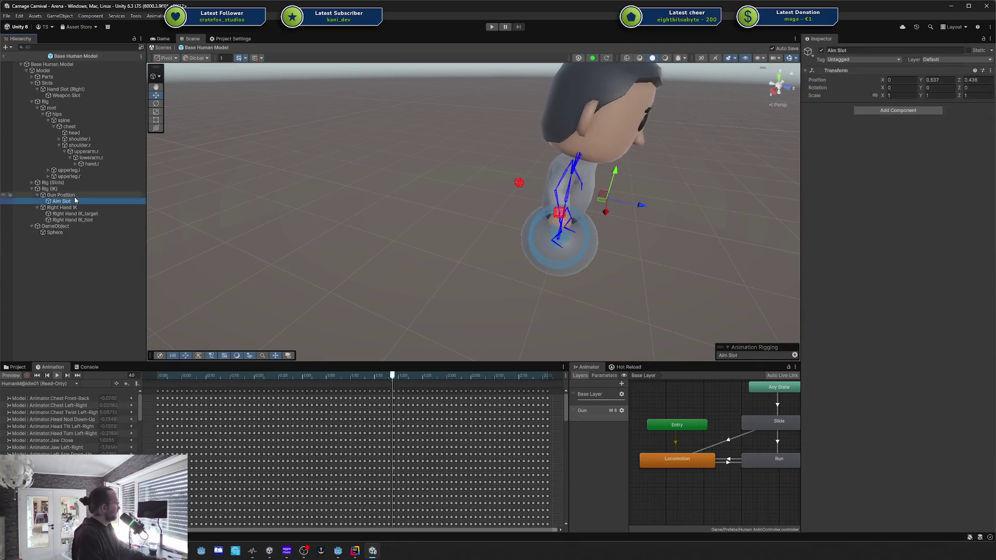
click(61, 195)
drag(967, 138, 915, 148)
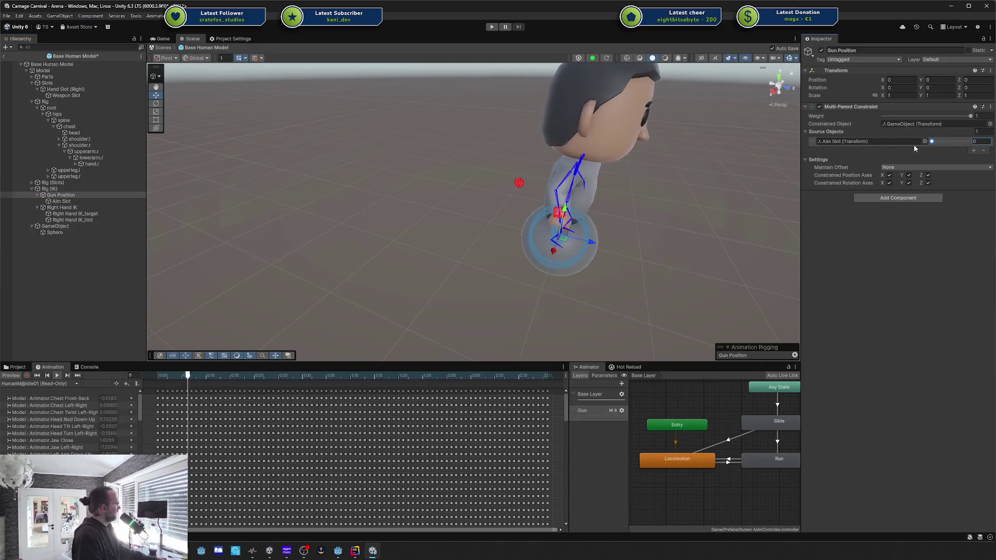
click(104, 206)
click(98, 201)
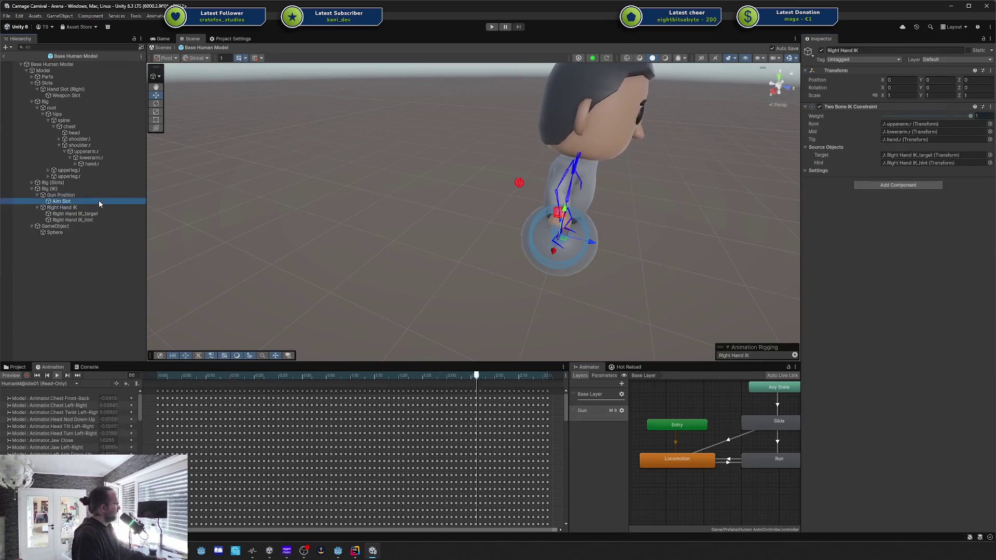
Review the Sphere, Gun Position and Aim Slot objects, then play the animation preview.
click(73, 232)
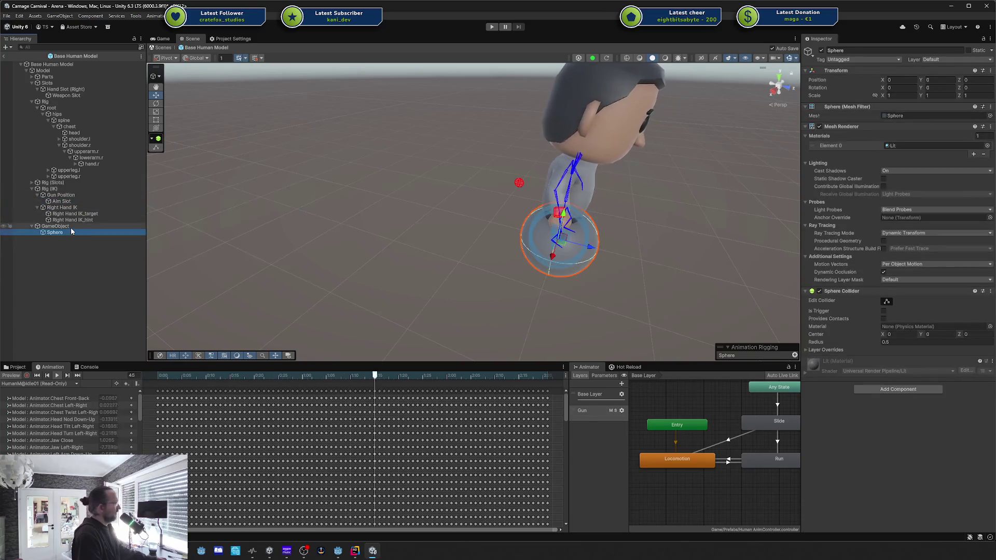
click(79, 196)
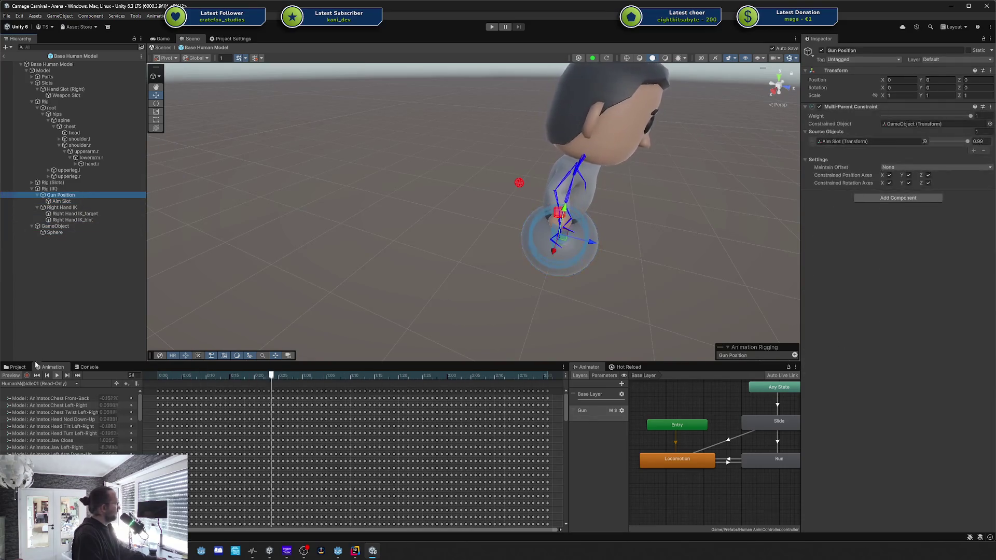
click(62, 202)
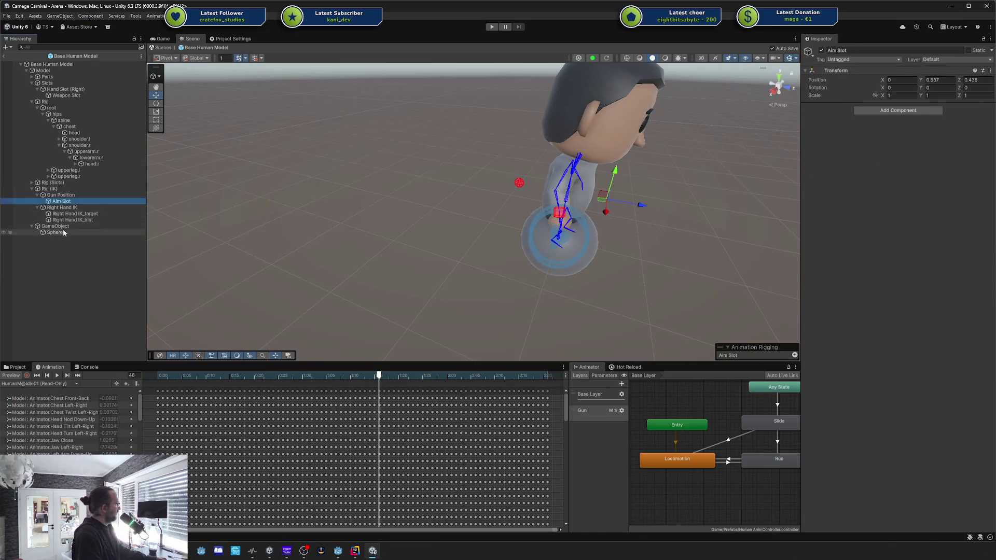
drag(54, 226, 54, 186)
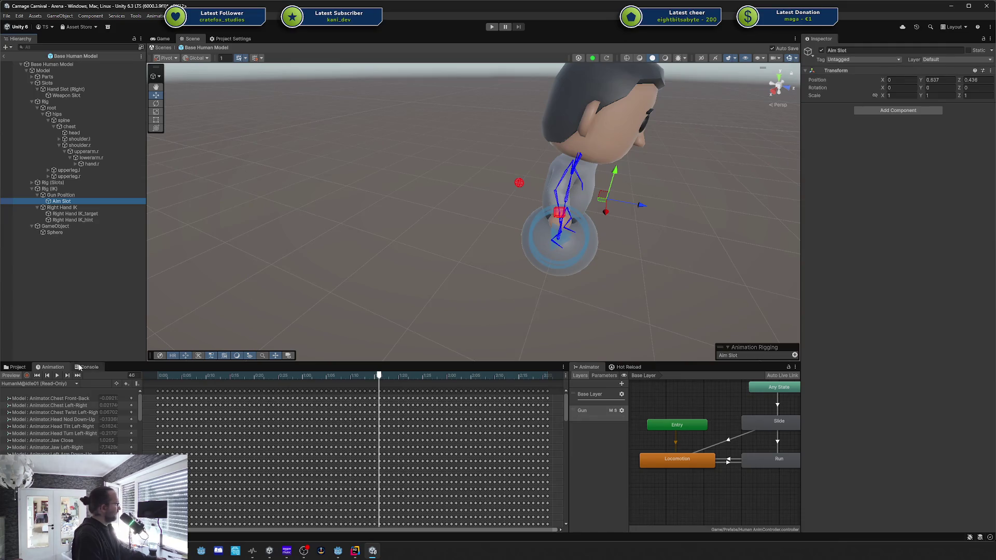
click(58, 376)
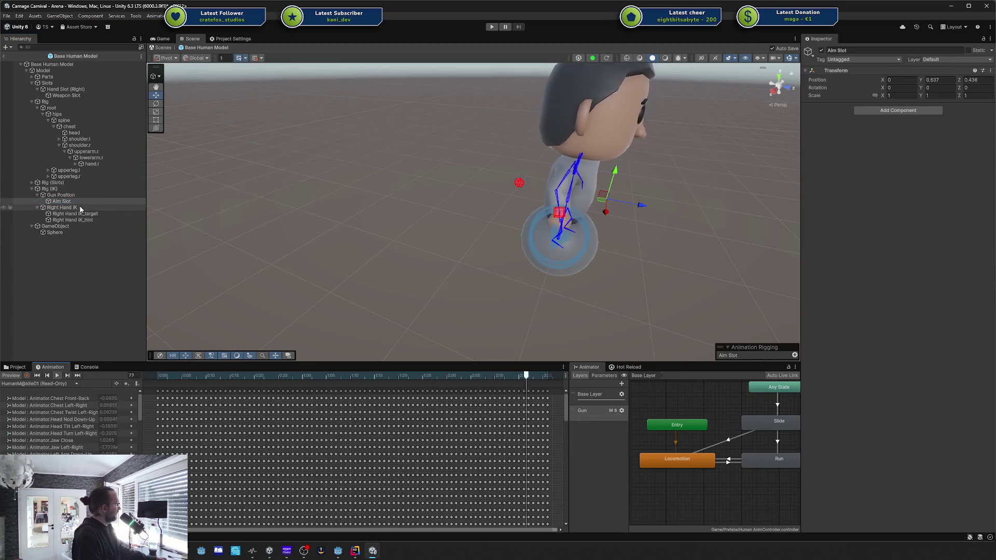
Make Gun Position's constraint drive GameObject and open the Multi-Parent Constraint documentation.
click(55, 227)
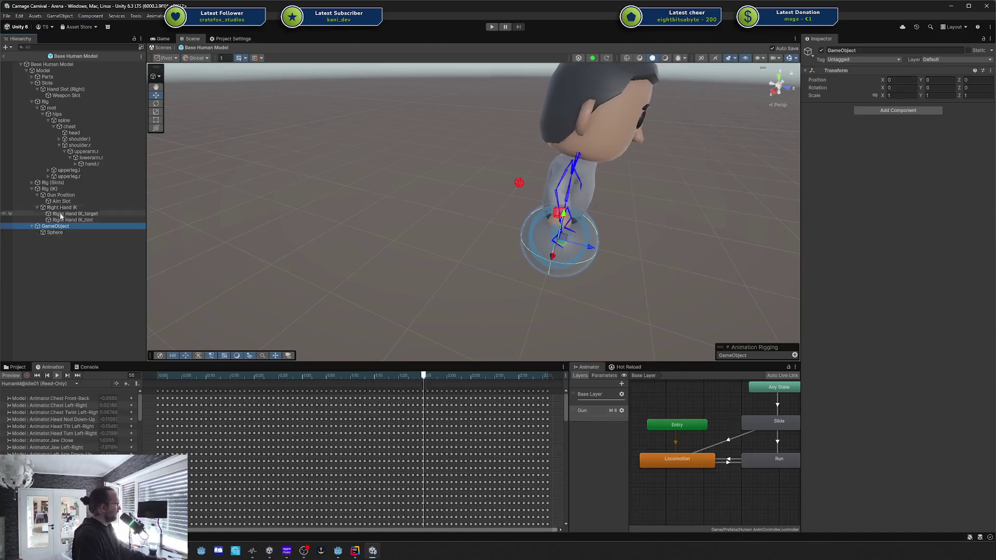
click(60, 196)
click(890, 125)
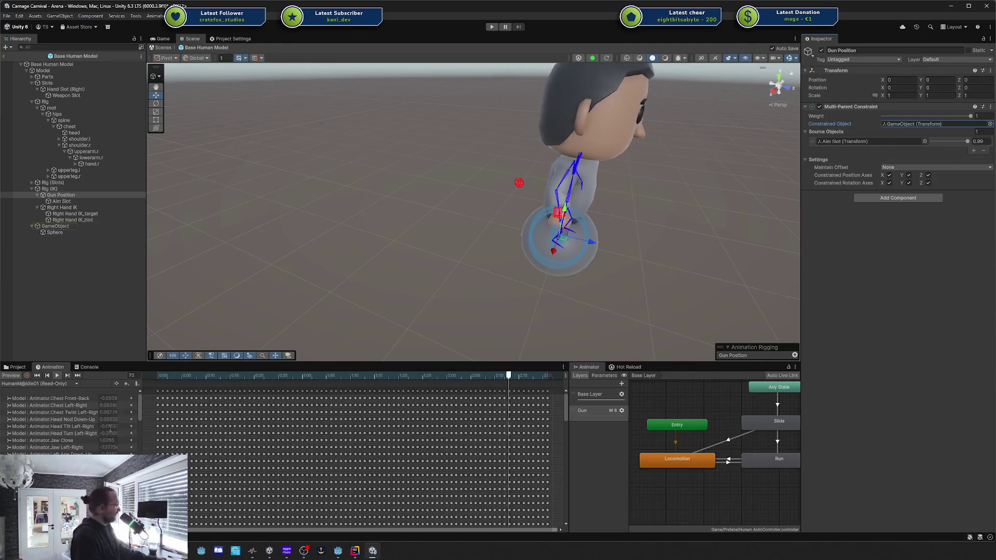
mouse_move(202, 551)
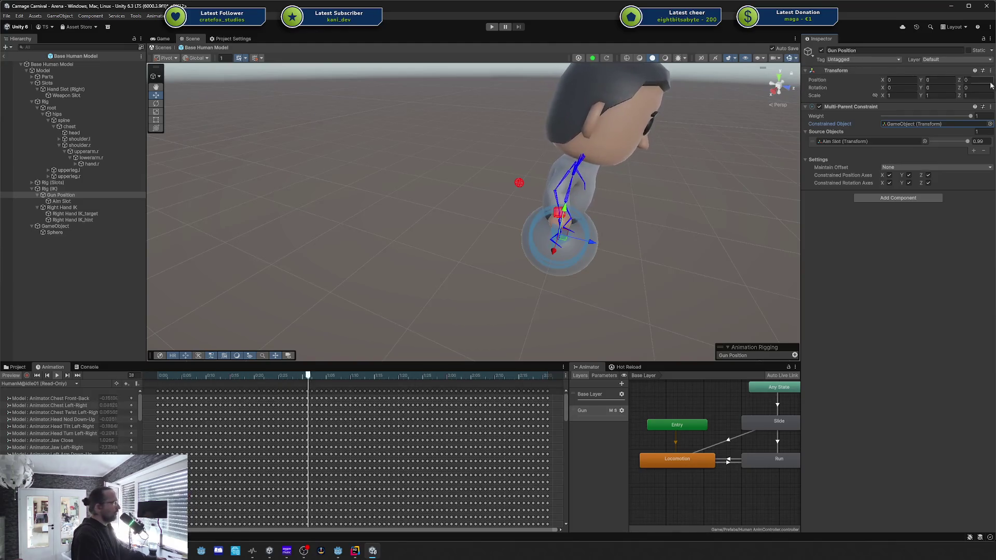
click(975, 107)
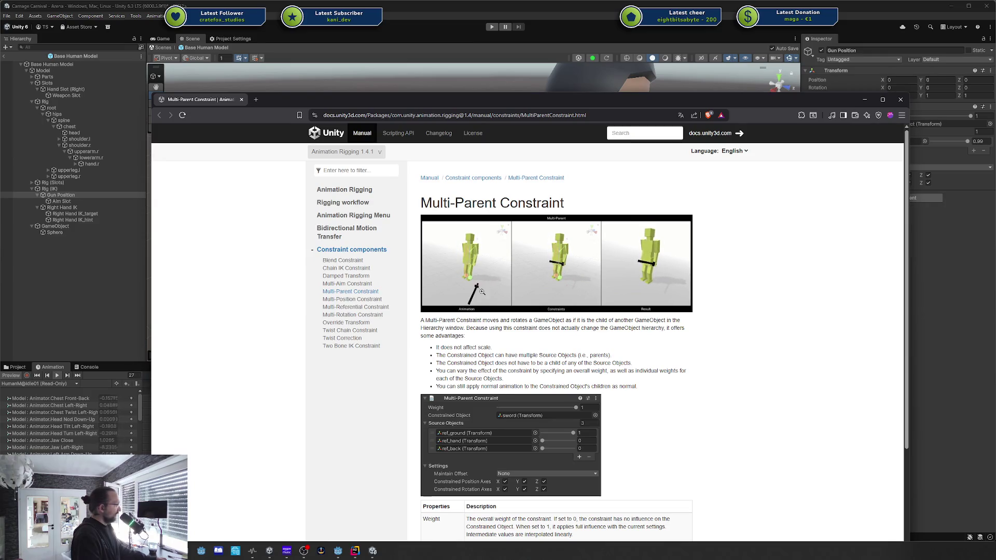
View the Multi-Parent Constraint example GIF in its own tab, then go back to the docs and Unity.
click(669, 244)
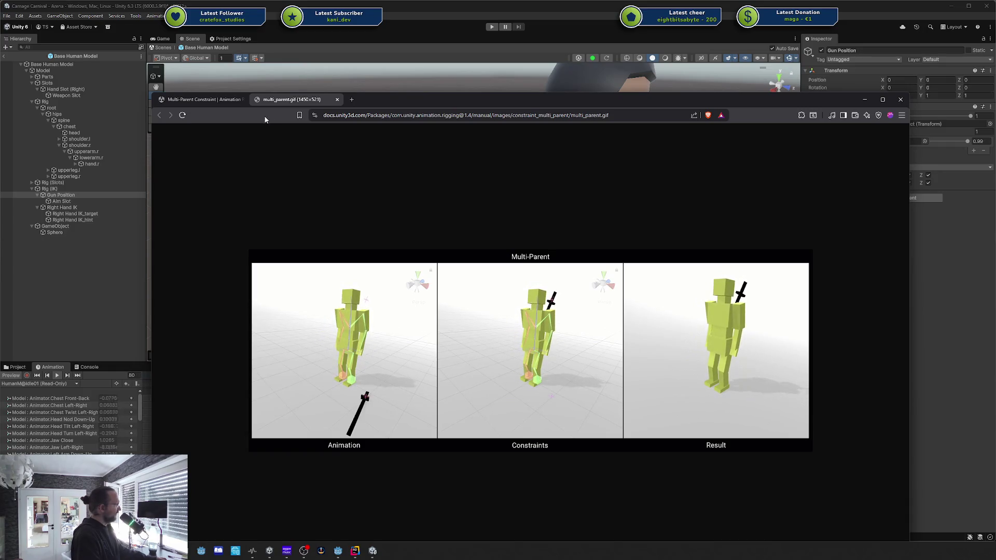
click(192, 99)
key(alt+Tab)
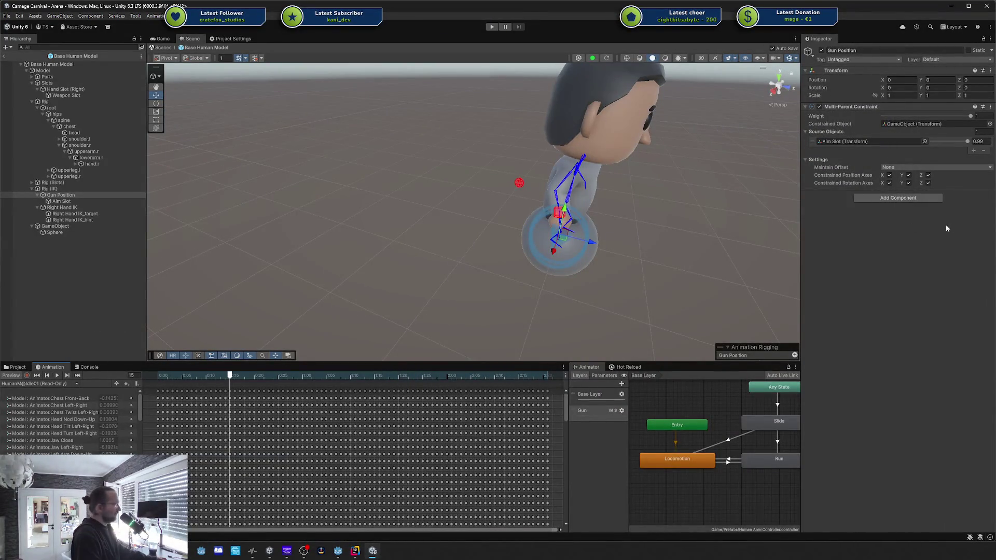
Parent Aim Slot under GameObject in the Hierarchy.
click(46, 227)
click(67, 204)
click(65, 196)
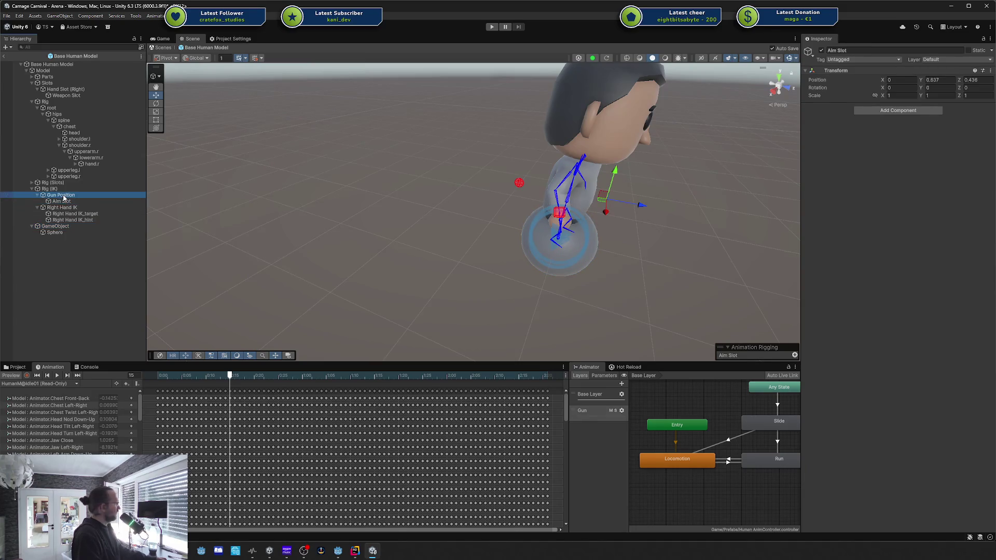
click(60, 203)
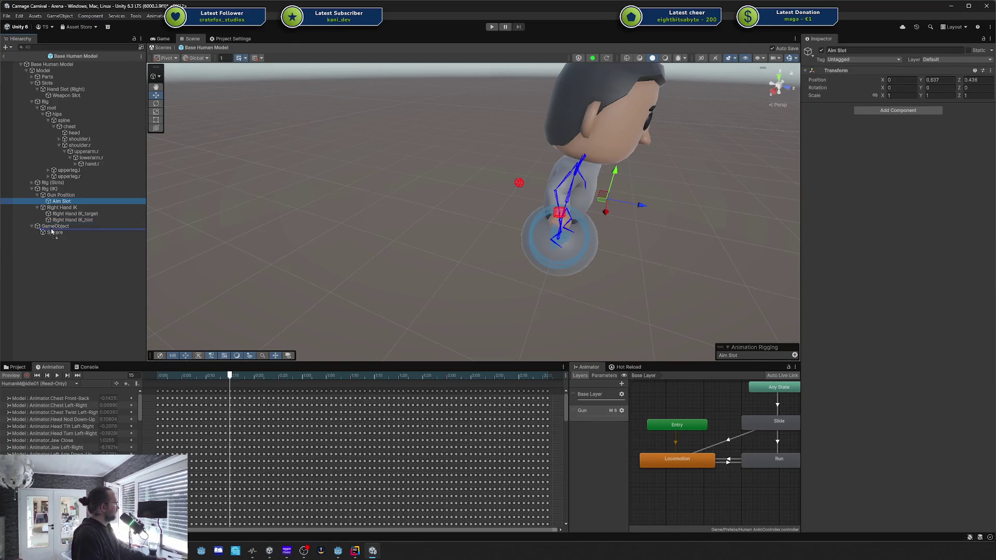
drag(52, 232, 52, 232)
Have Gun Position's constraint drive the Sphere, play the preview and drop Aim Slot weight to 0.
click(57, 189)
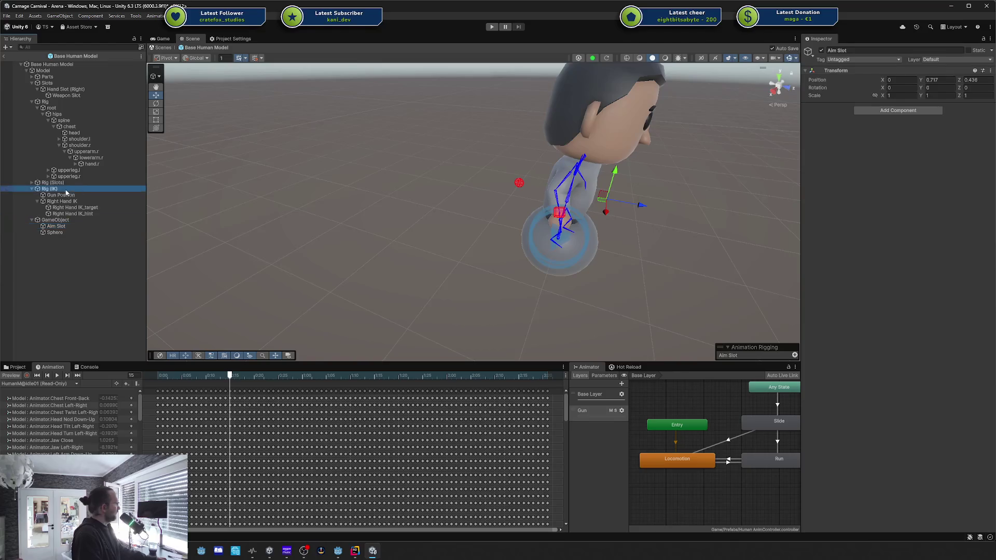
click(66, 196)
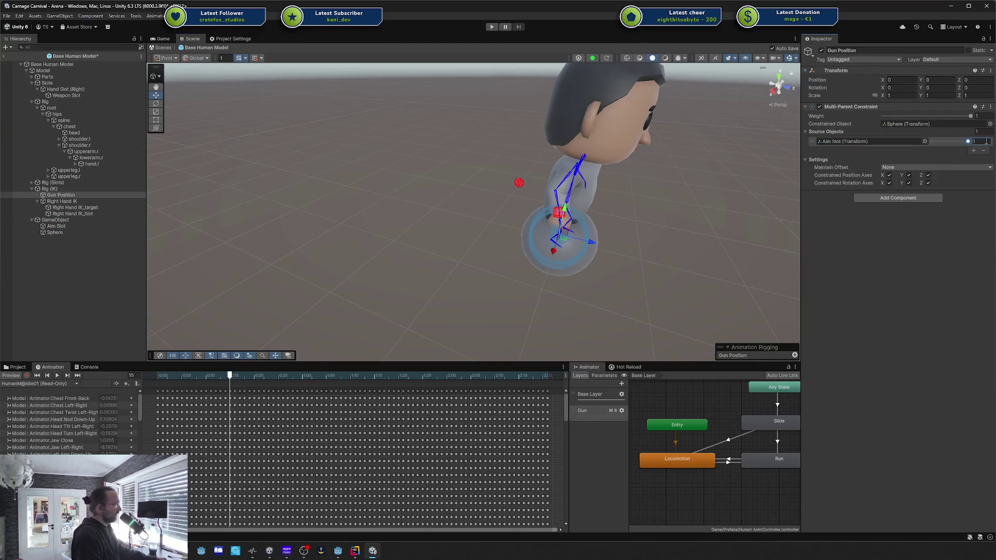
click(56, 375)
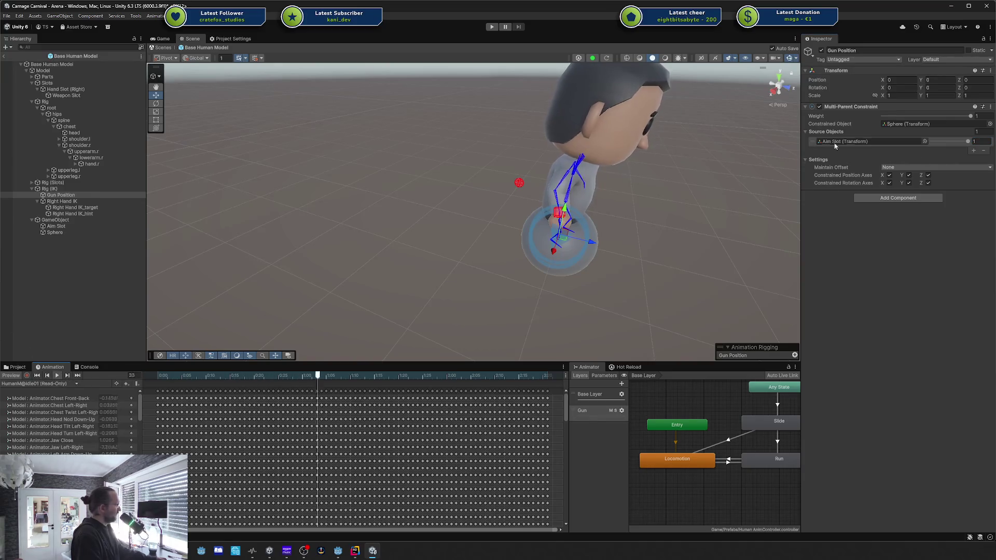
drag(968, 144, 871, 147)
mouse_move(571, 249)
mouse_down()
mouse_move(472, 211)
mouse_move(494, 172)
mouse_move(156, 241)
mouse_up()
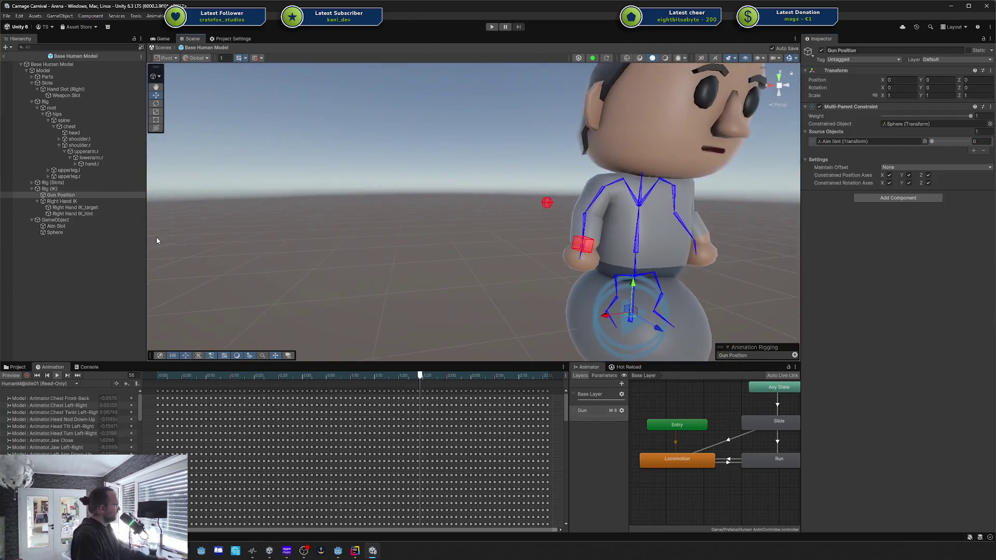
Test blending by lowering the Rig (IK) weight, then play the preview with Gun Position selected.
click(85, 226)
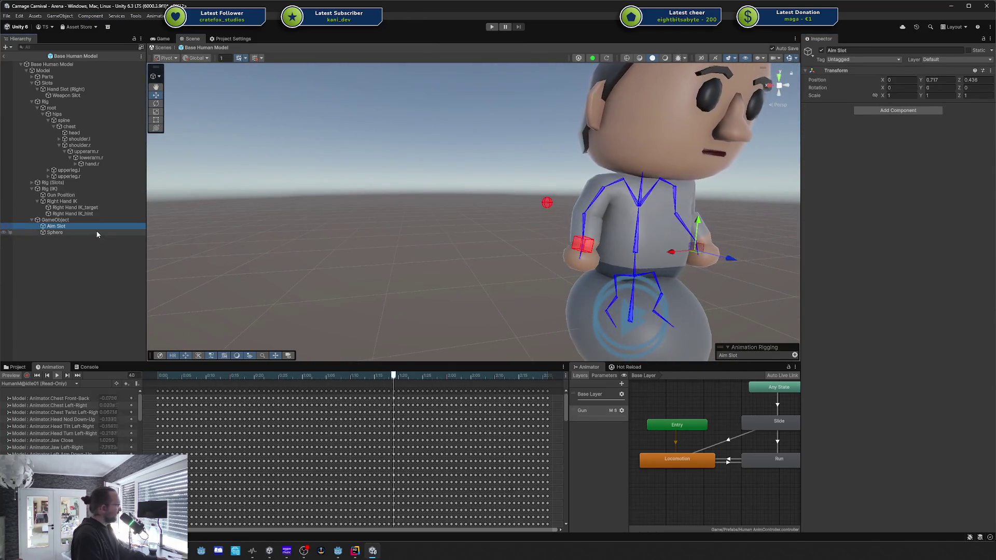
click(96, 232)
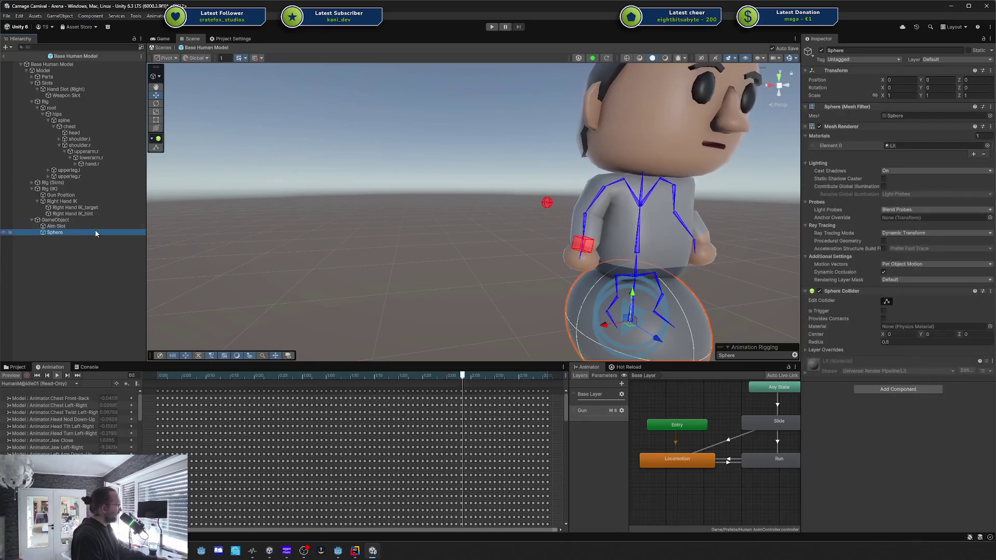
click(78, 195)
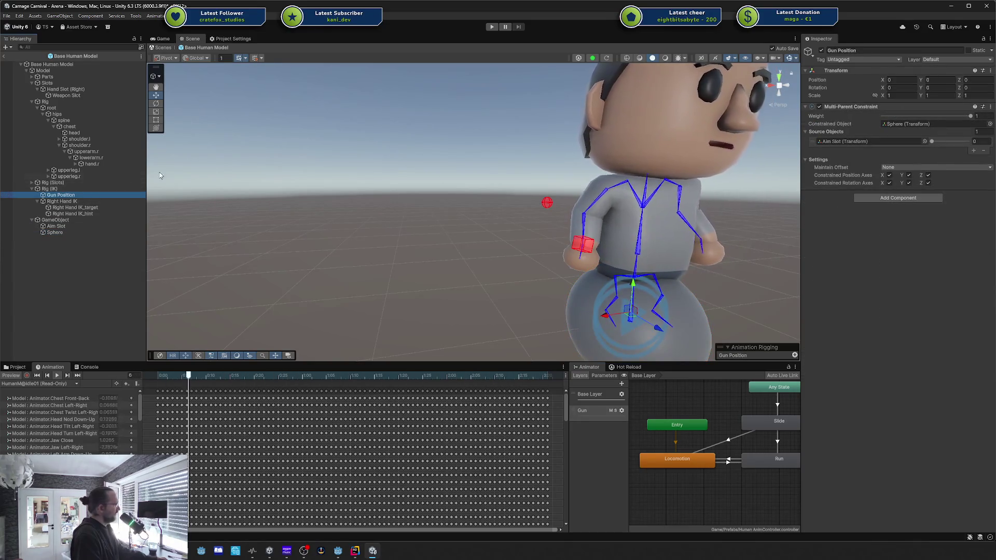
click(54, 190)
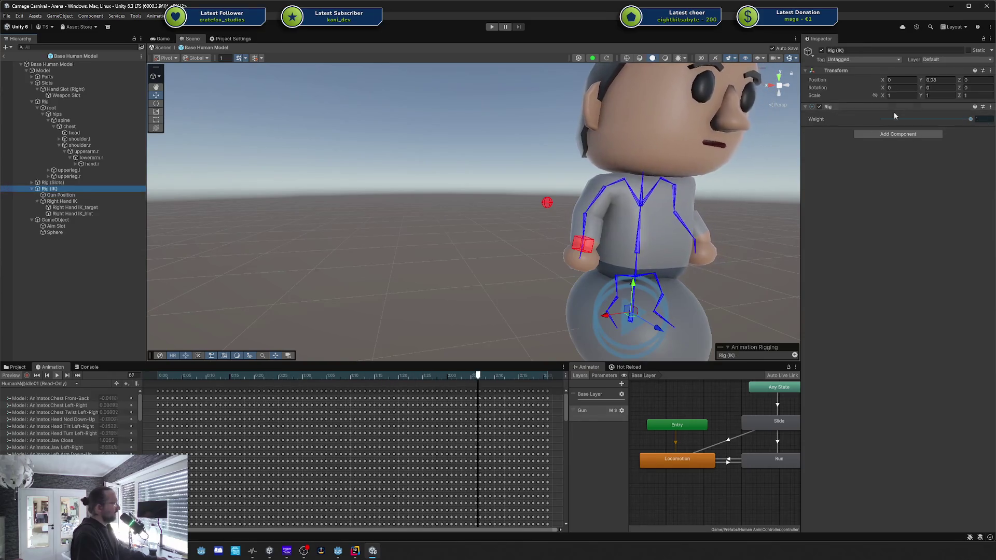
mouse_move(966, 119)
mouse_down()
mouse_move(907, 120)
mouse_move(976, 121)
mouse_up()
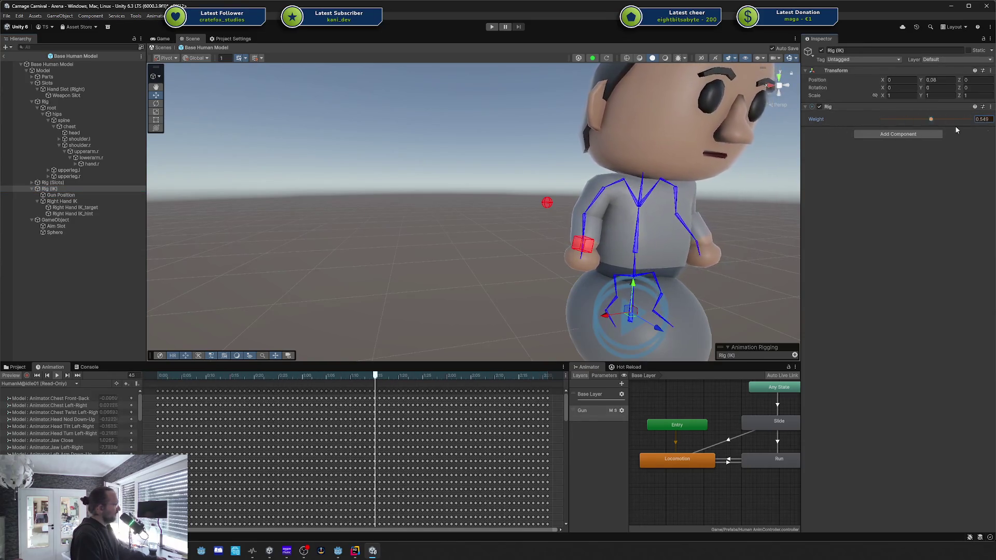
click(91, 194)
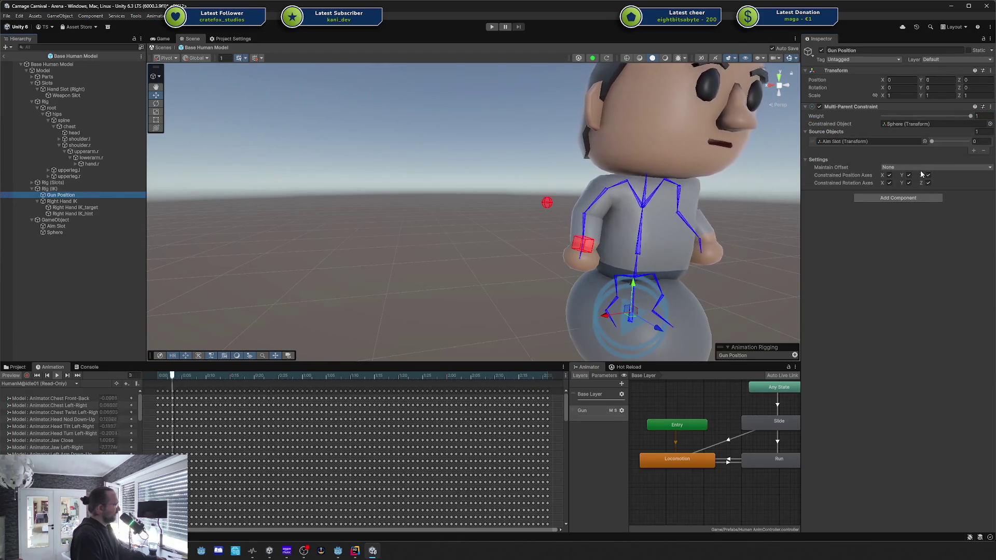
click(46, 393)
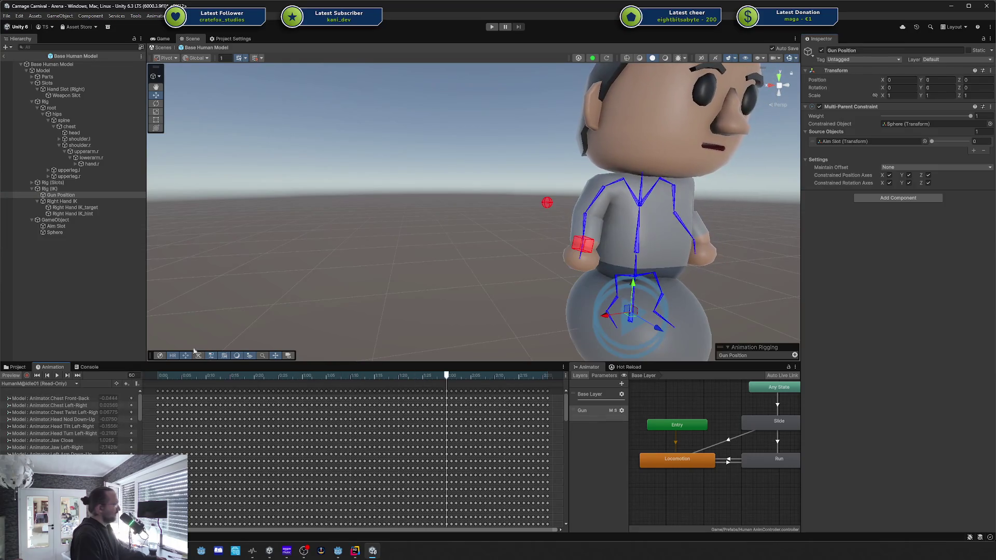
Try Maintain Offset as Position and Rotation, then set it back to None.
click(921, 167)
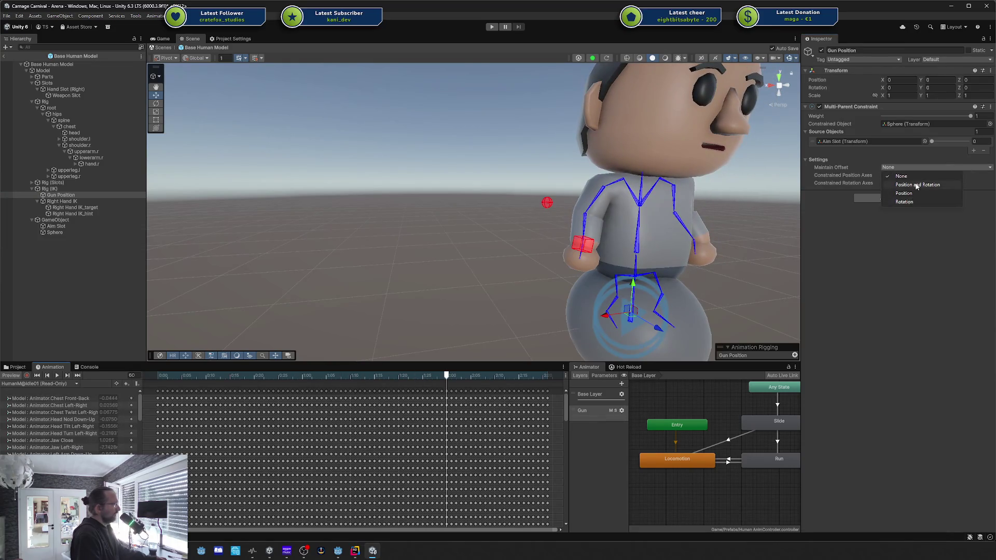
click(917, 185)
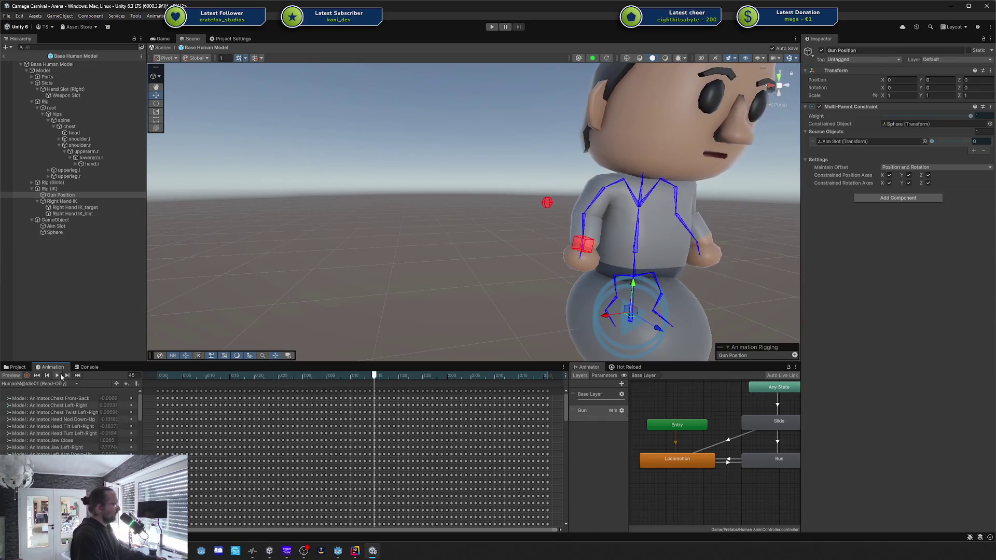
click(894, 168)
click(900, 176)
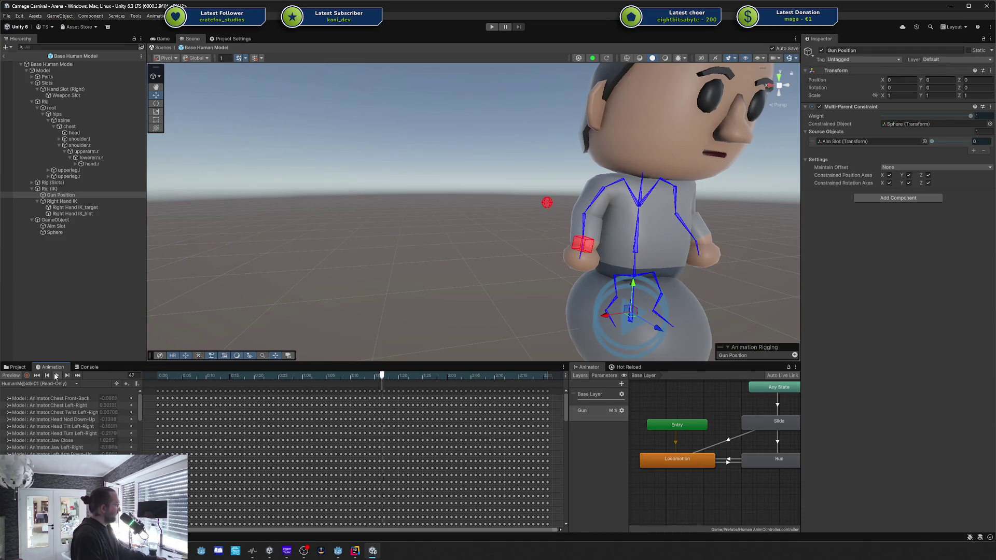
Place Gun Position under Rig (Slots) above Weapon Constraint.
click(56, 376)
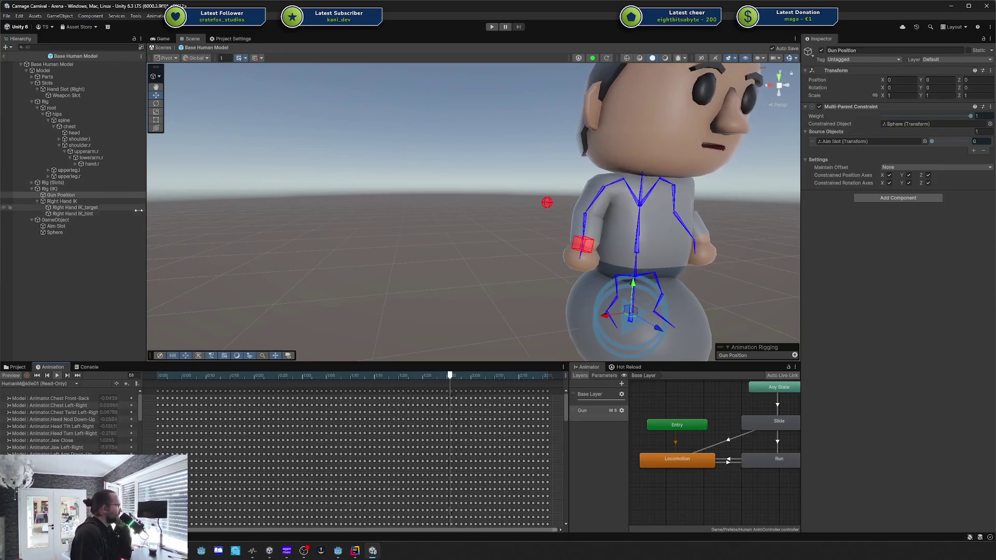
click(37, 200)
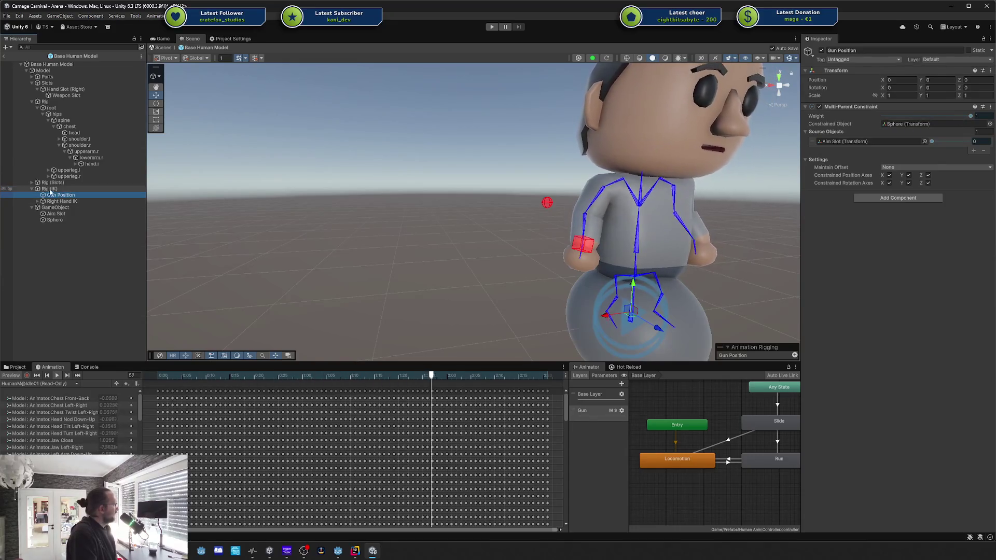
click(32, 183)
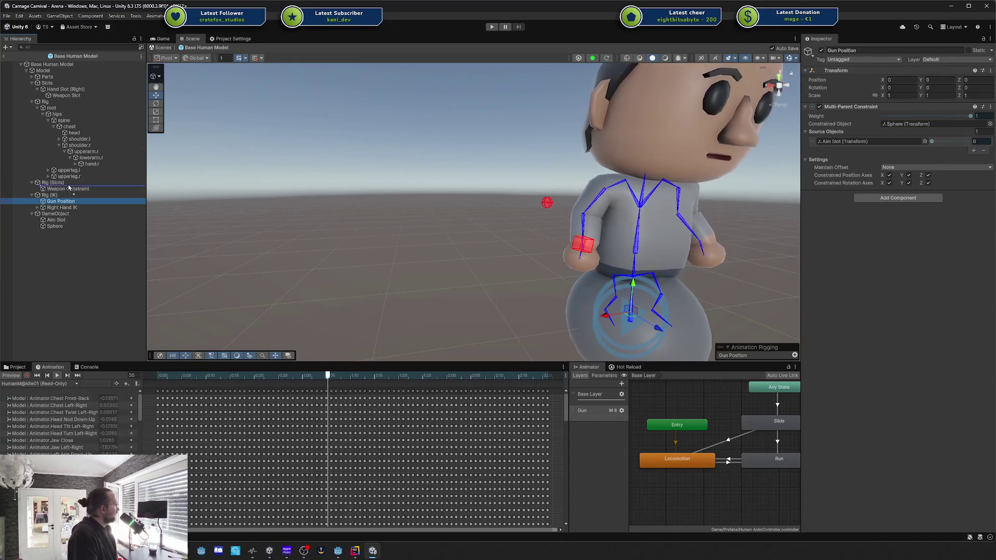
drag(69, 188, 69, 186)
Play the preview and raise the Aim Slot source weight to 1.
click(11, 379)
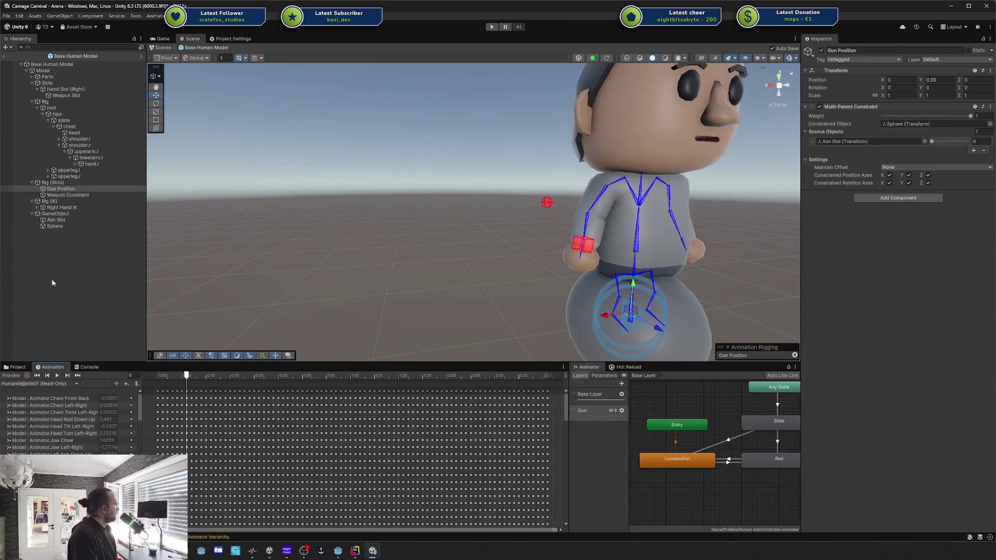
click(56, 375)
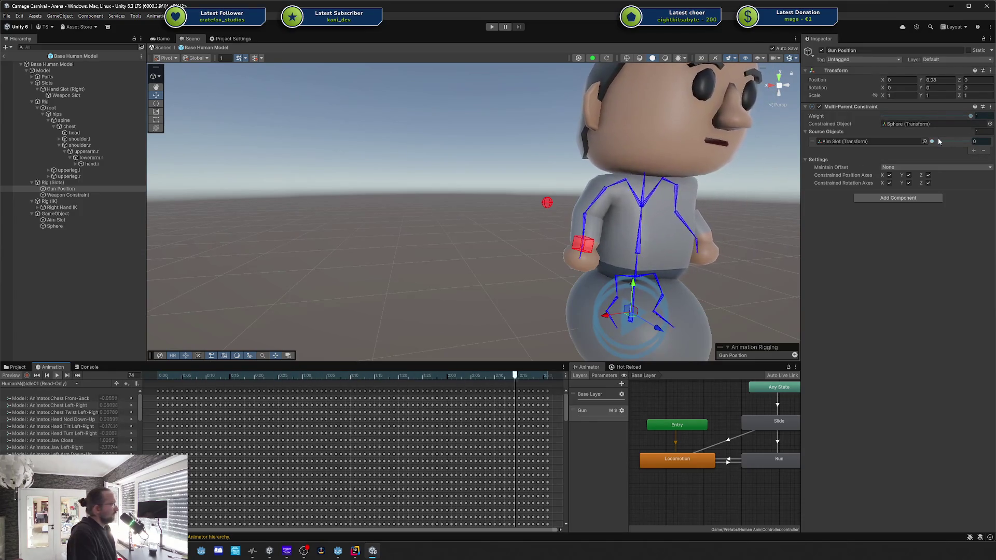
drag(939, 141, 985, 140)
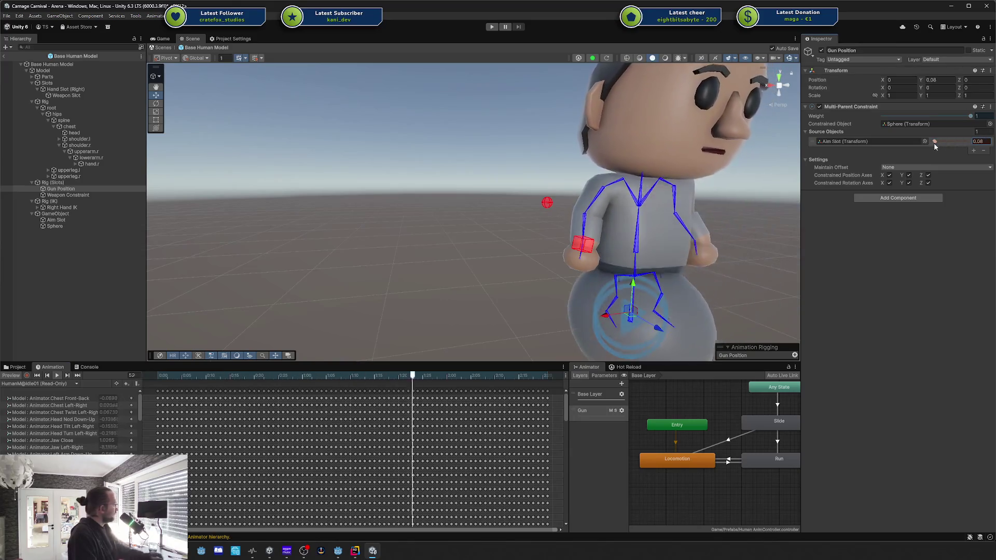
Check the Model, Rig (IK) and Weapon Constraint, then move Gun Position under Rig (IK).
mouse_move(920, 142)
mouse_down()
mouse_move(959, 143)
mouse_move(929, 143)
mouse_up()
click(53, 71)
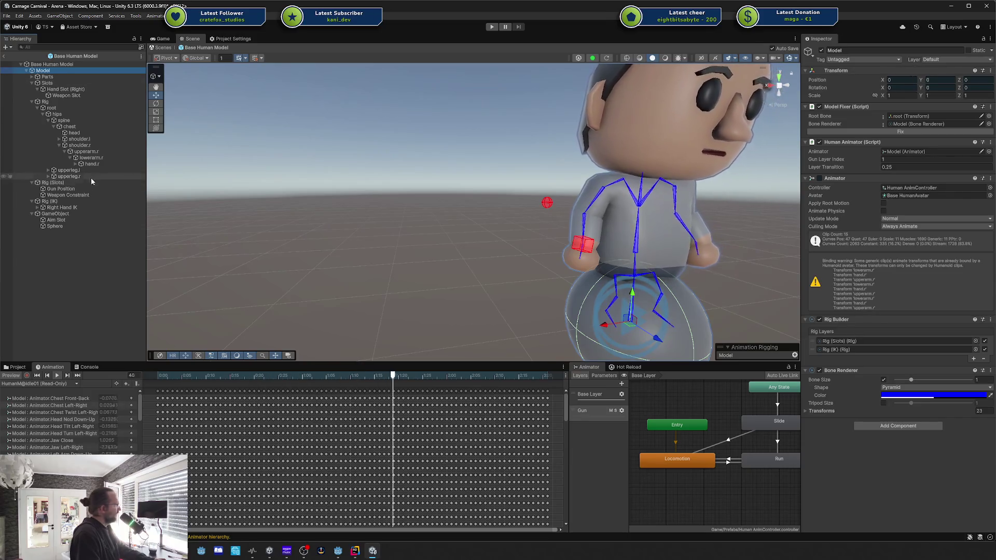
click(67, 201)
click(68, 195)
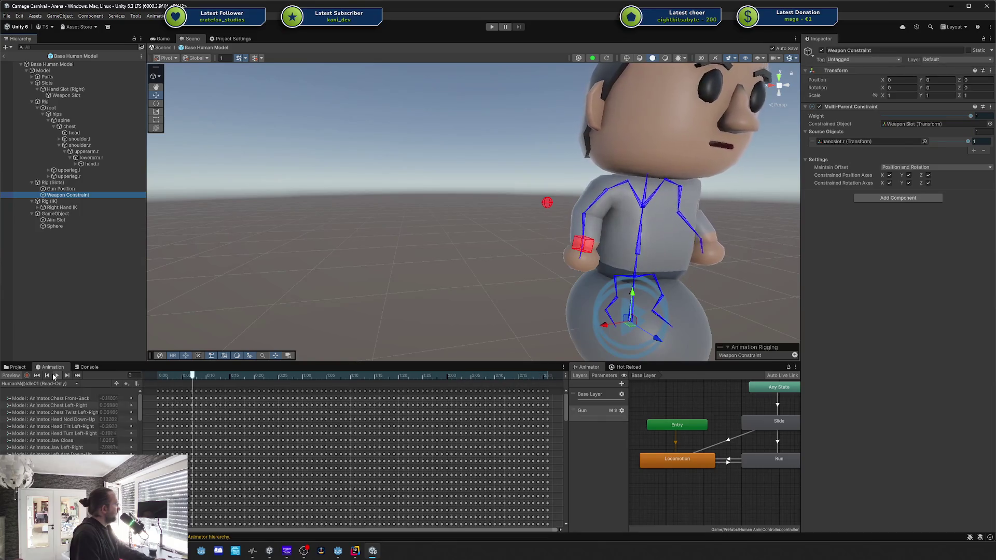
click(58, 372)
click(70, 190)
drag(62, 206, 63, 205)
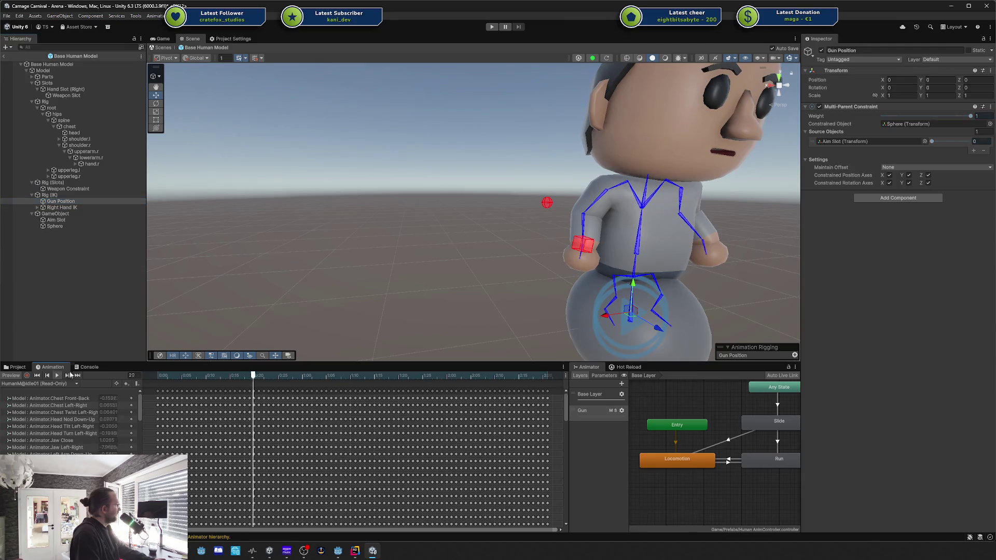
Test Aim Slot weights while returning Gun Position to Rig (Slots), then stop the preview.
drag(932, 141, 968, 141)
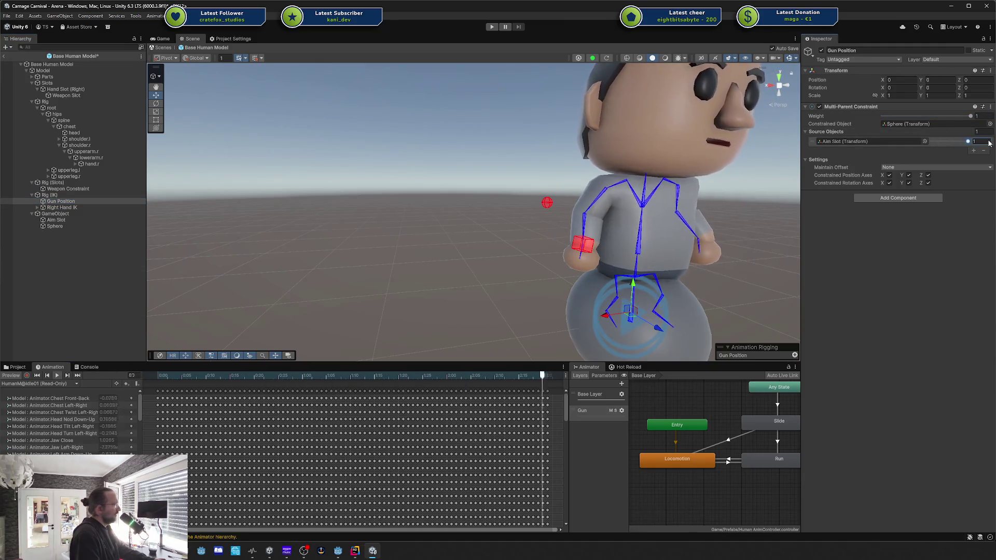
click(60, 201)
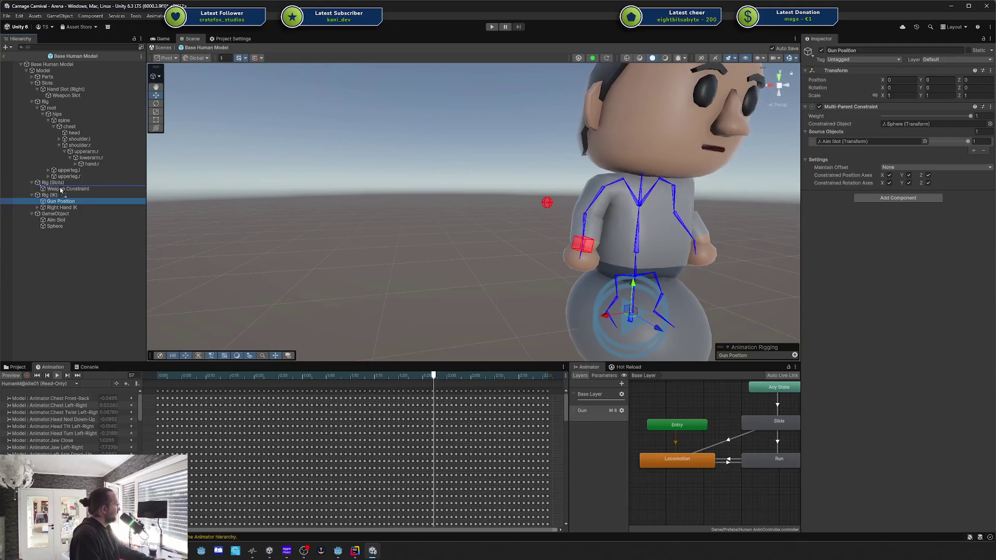
key(ctrl+z)
key(ctrl+z)
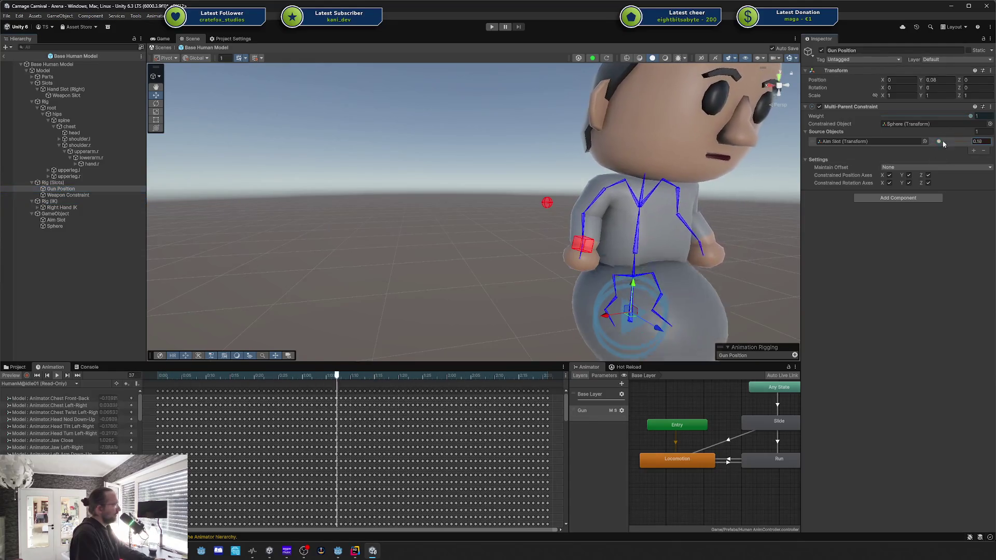
drag(953, 141, 970, 141)
drag(66, 191, 51, 201)
click(969, 142)
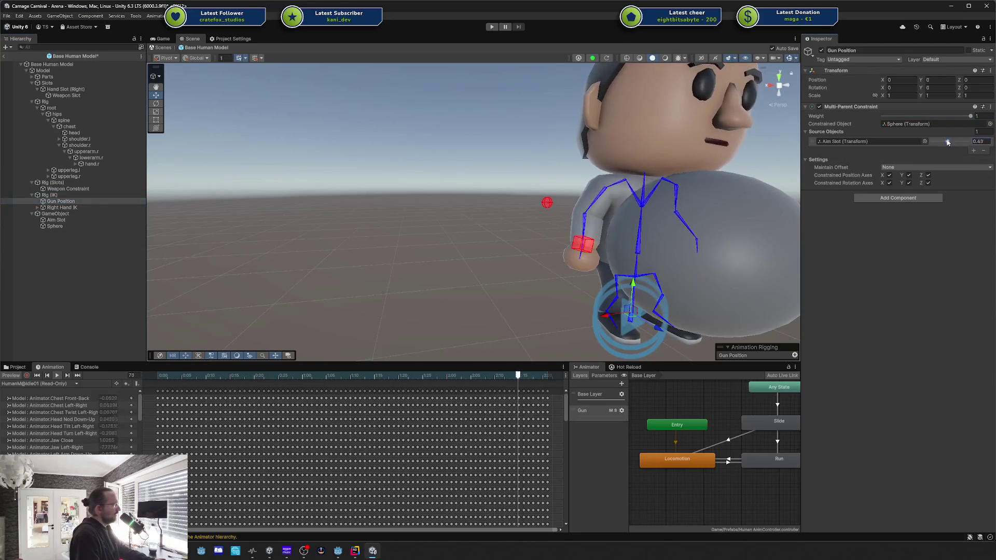
drag(69, 203, 76, 187)
mouse_move(966, 142)
mouse_down()
mouse_move(949, 142)
mouse_move(976, 143)
mouse_up()
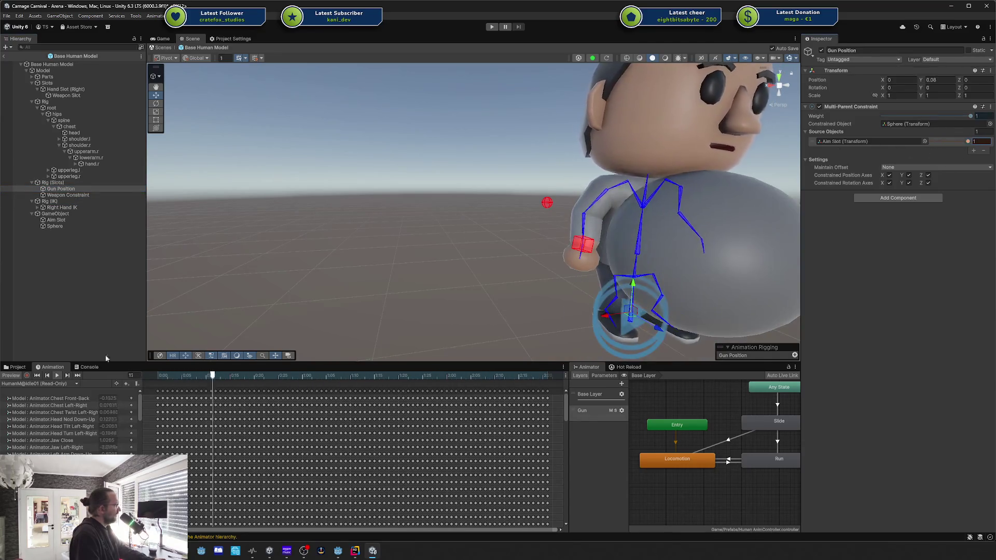
click(56, 375)
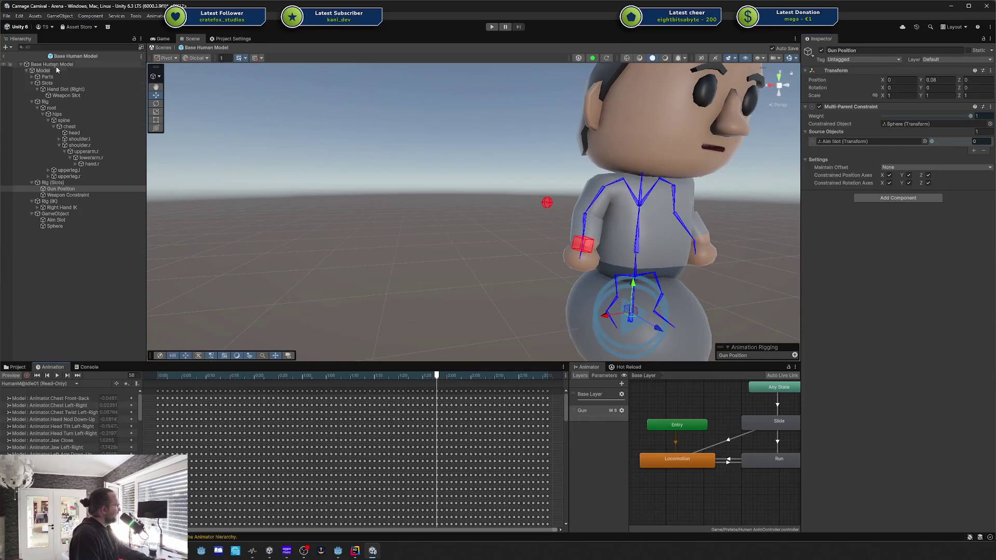
Collapse the Rig bones, check Model's Rig Builder layers, and move Gun Position under Rig (IK).
click(31, 102)
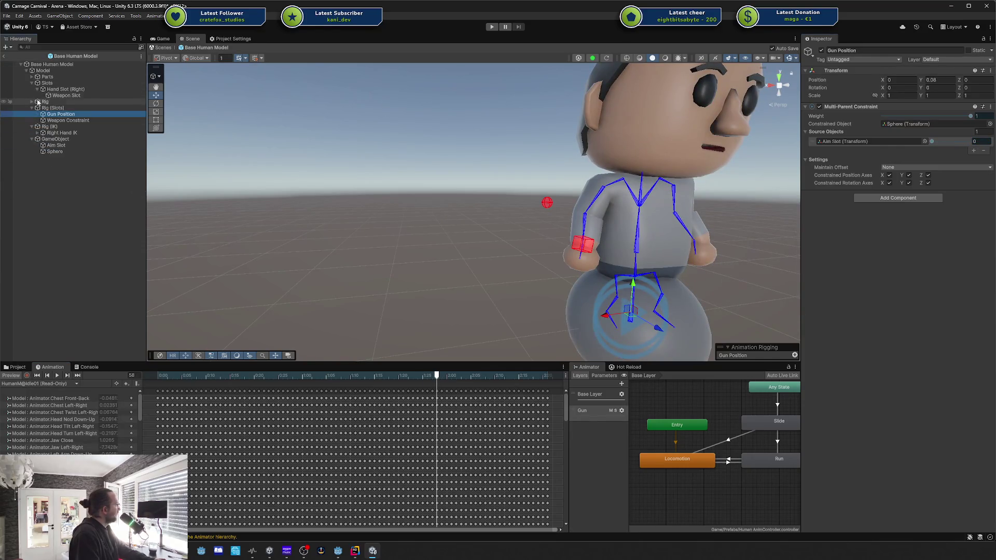
click(42, 70)
click(870, 343)
click(865, 351)
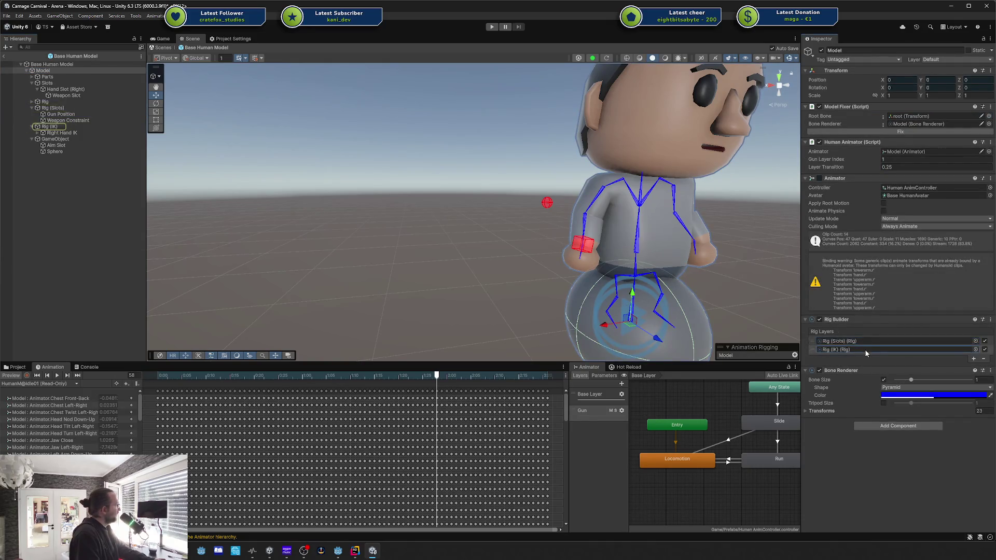
click(124, 134)
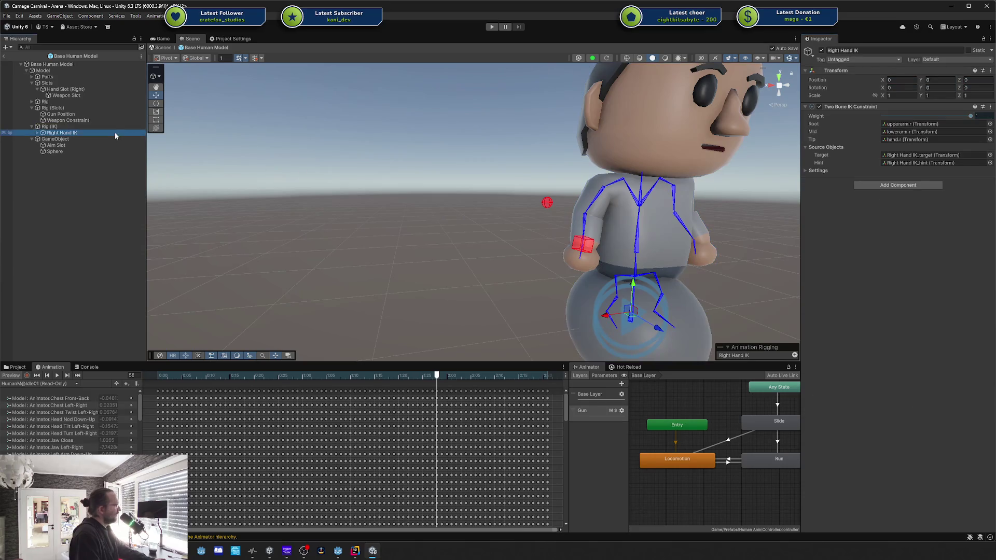
click(96, 128)
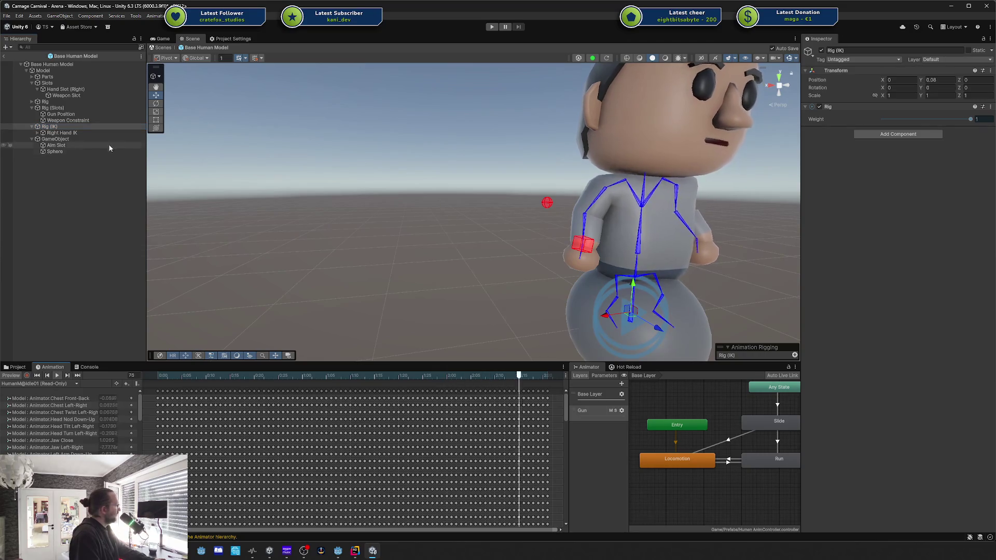
drag(71, 120, 65, 131)
Move Gun Position under the IK rig with its Aim Slot weight at full.
click(62, 127)
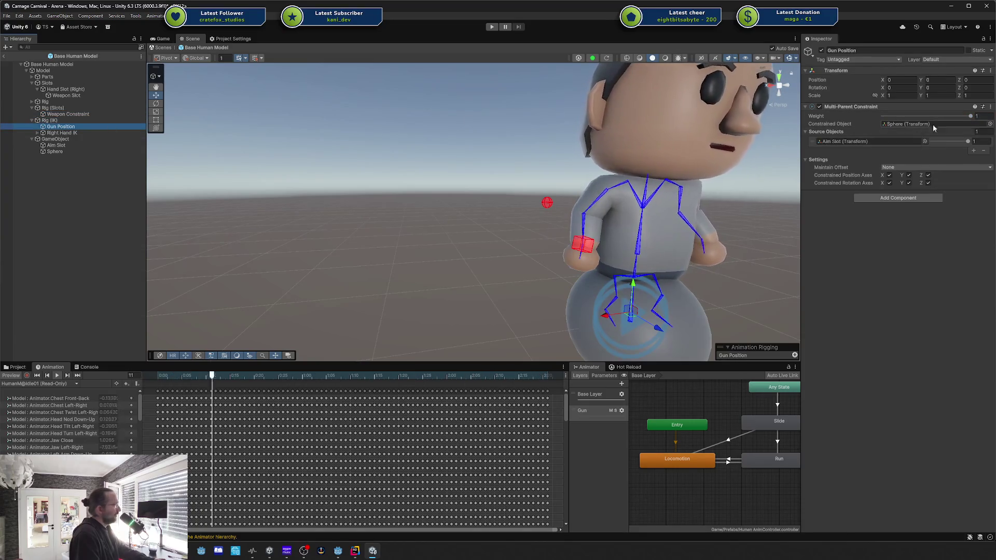
mouse_move(73, 127)
mouse_down()
mouse_move(77, 107)
mouse_move(97, 112)
mouse_up()
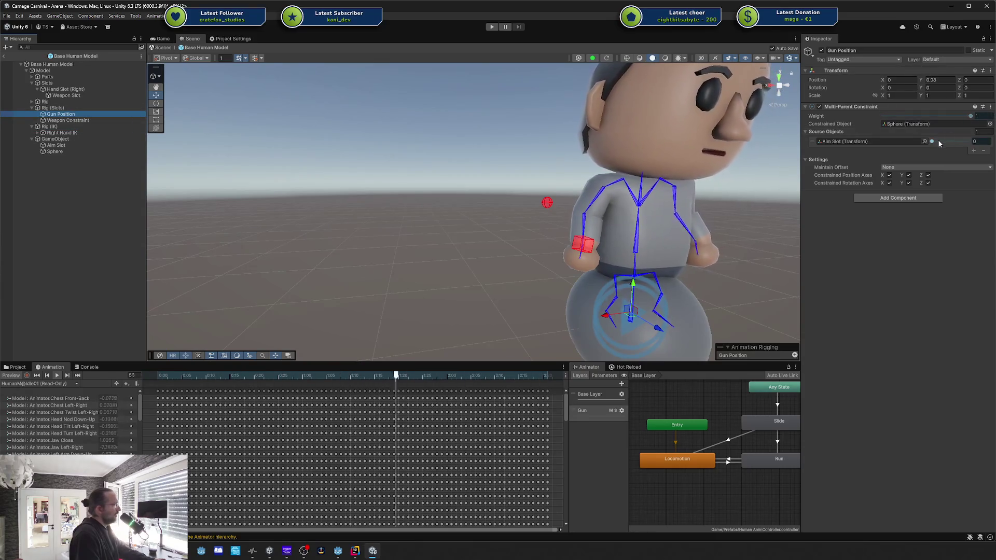
drag(932, 141, 968, 141)
drag(88, 115, 85, 127)
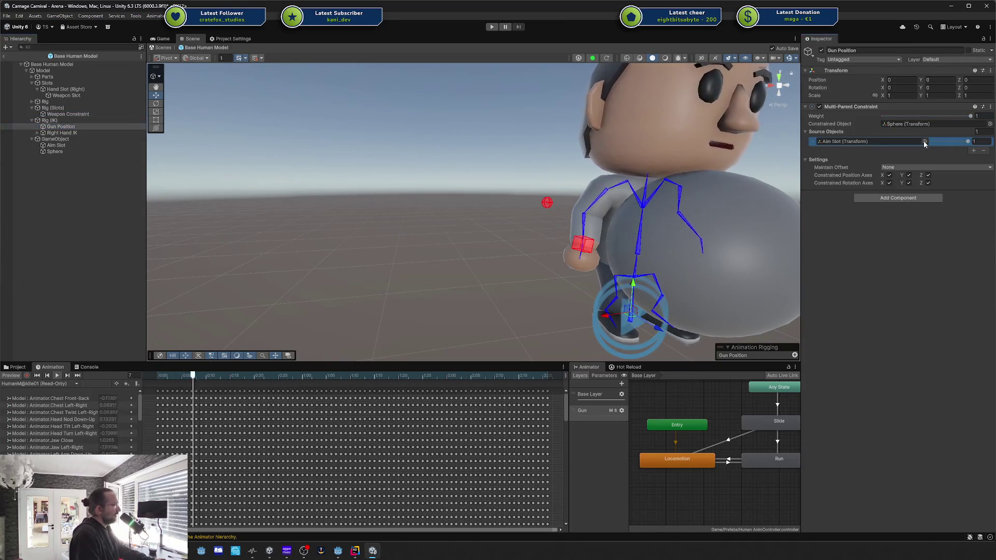
click(965, 140)
Toggle Right Hand IK off and on, review its settings and rewind the preview.
click(94, 130)
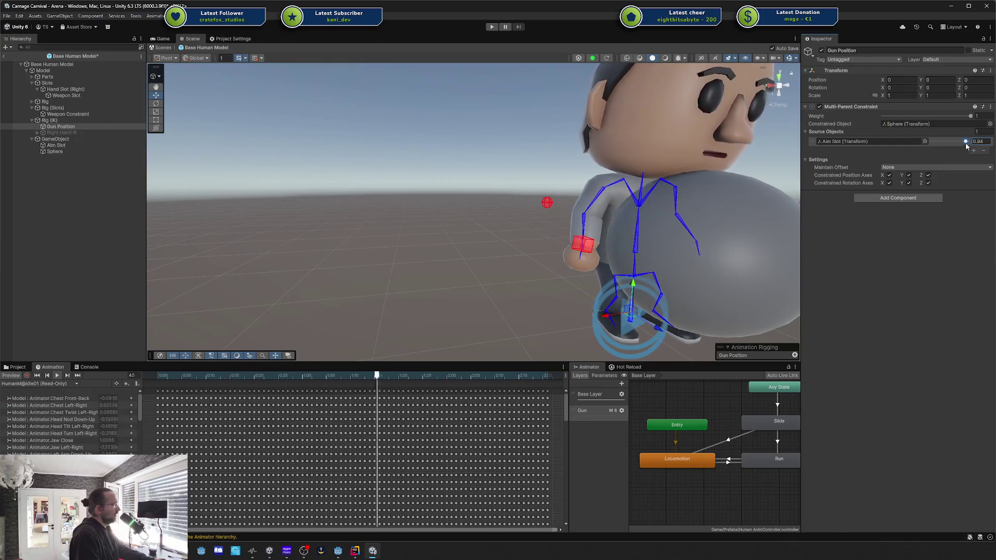
click(98, 132)
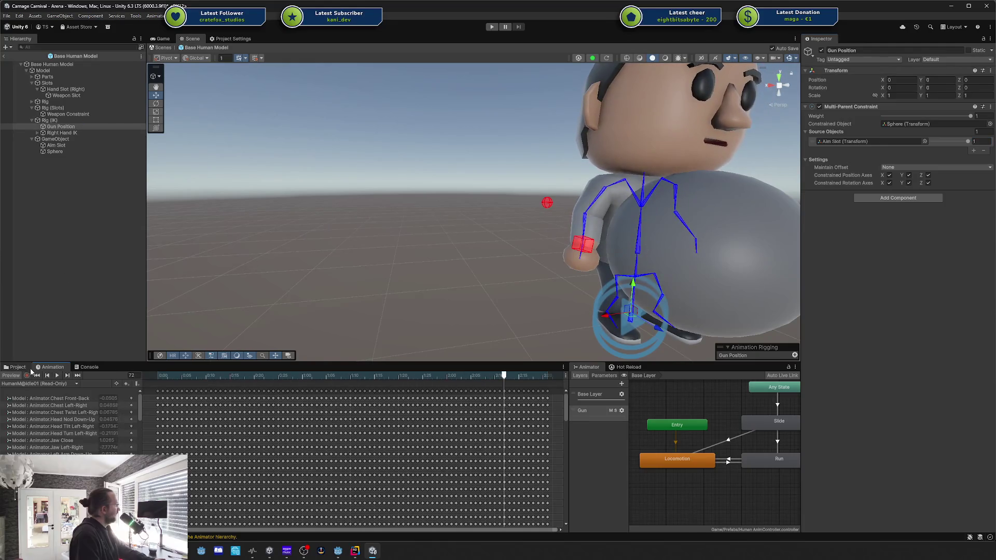
click(76, 133)
click(69, 126)
click(71, 133)
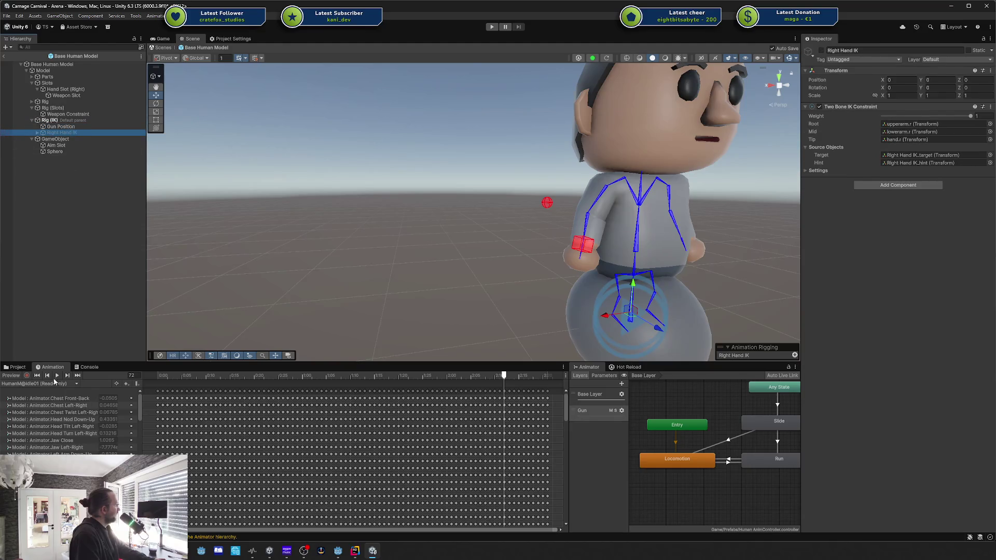
click(56, 376)
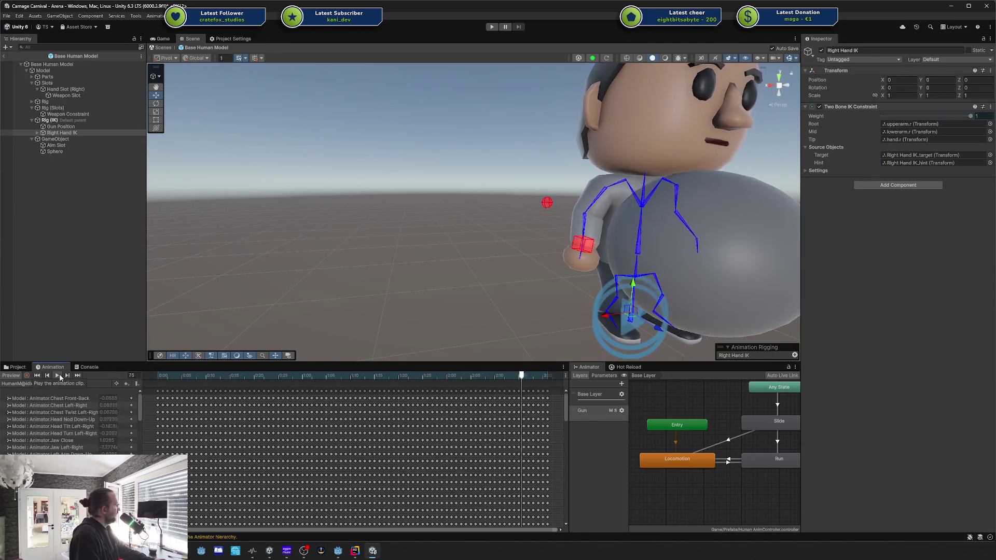
click(49, 120)
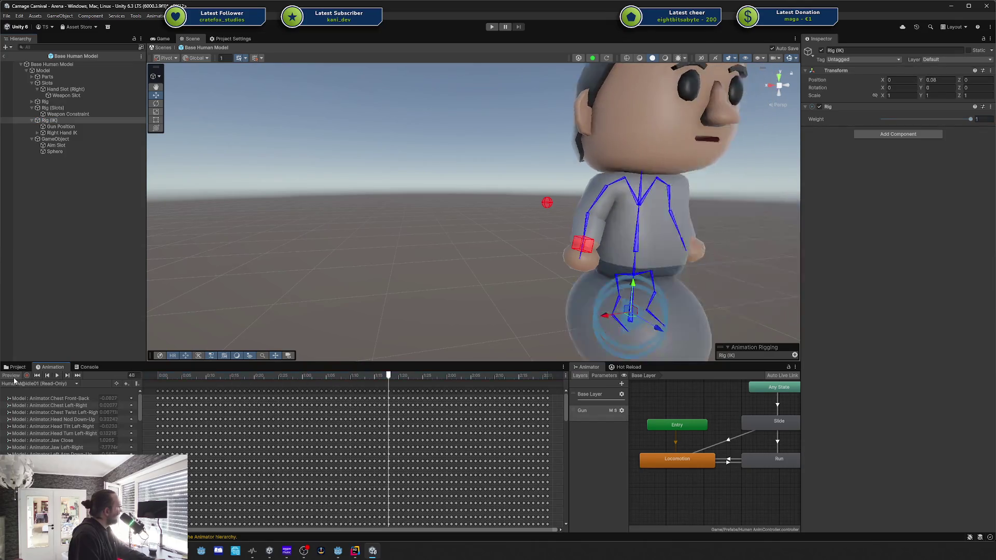
Lower Gun Position's Aim Slot weight to 0 and inspect Aim Slot with playback paused.
click(60, 126)
drag(954, 142, 929, 143)
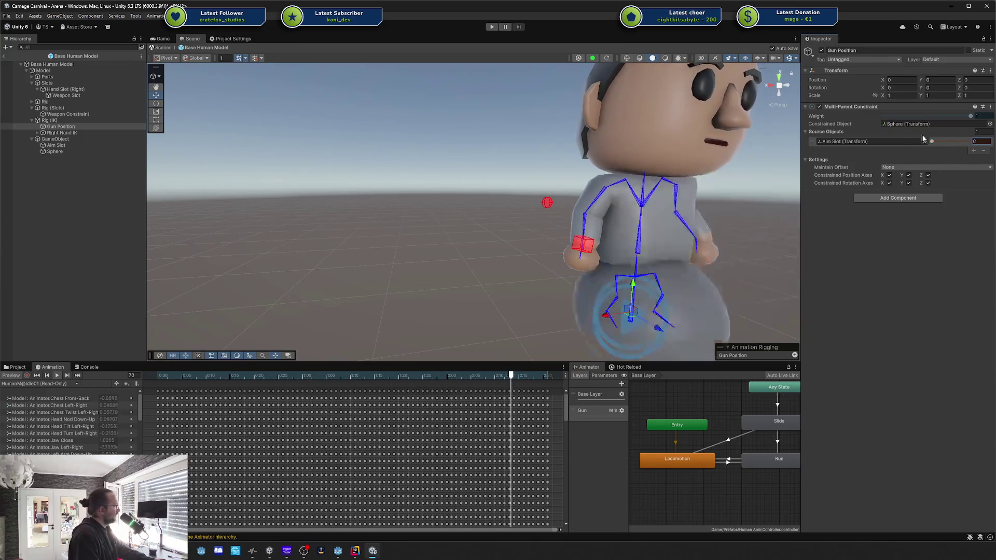
click(56, 376)
click(54, 146)
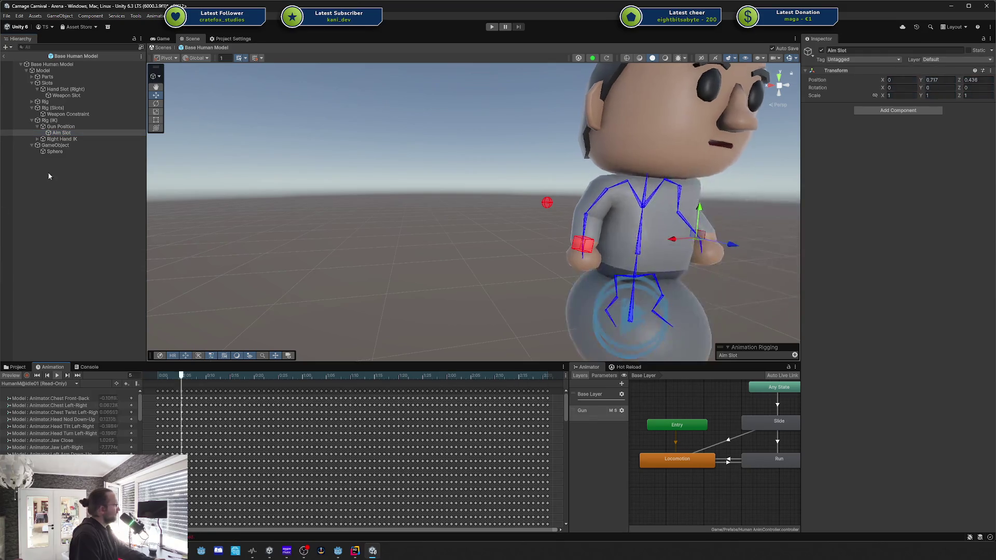
click(61, 127)
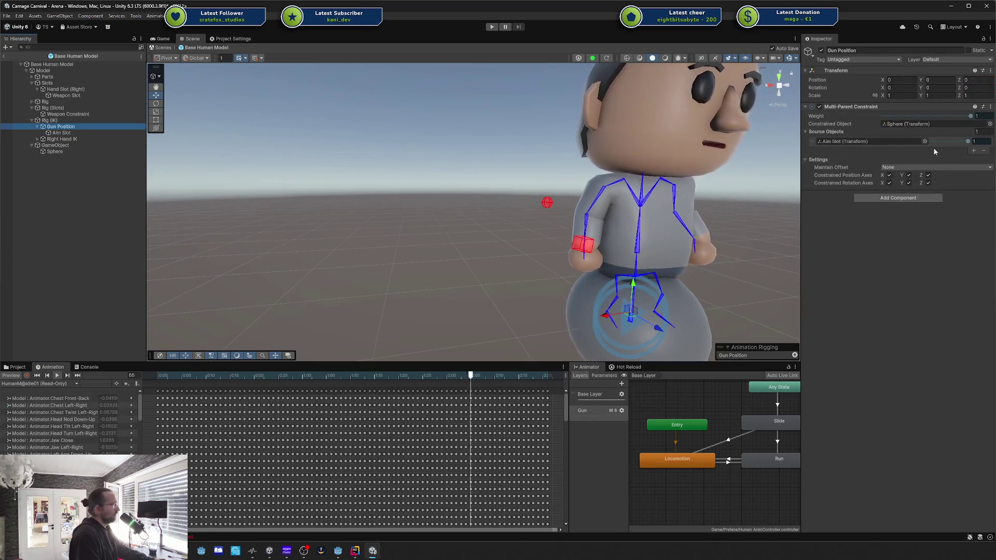
Drop the Aim Slot source weight to 0, turn off Preview and select GameObject.
click(975, 142)
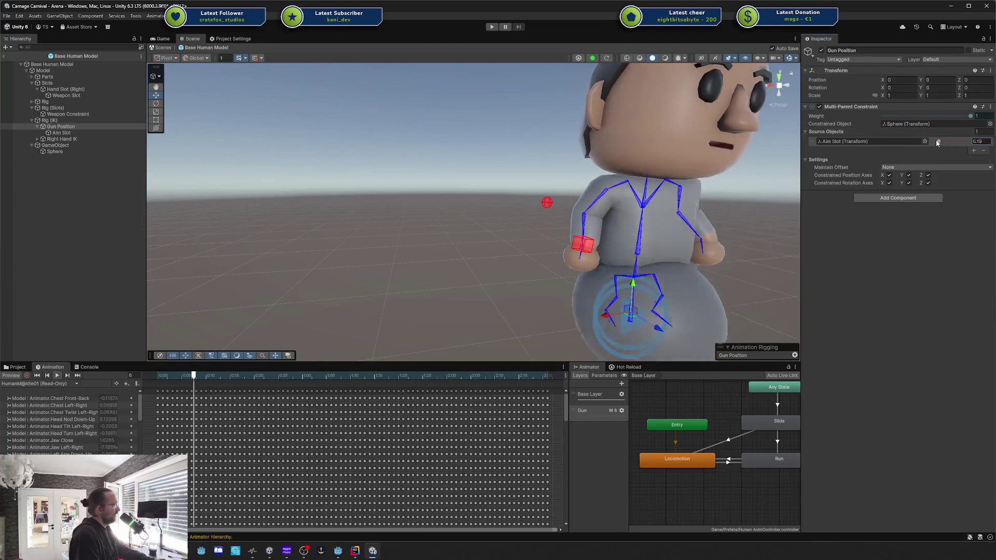
mouse_move(966, 141)
mouse_down()
mouse_move(899, 148)
mouse_move(976, 141)
mouse_move(886, 142)
mouse_up()
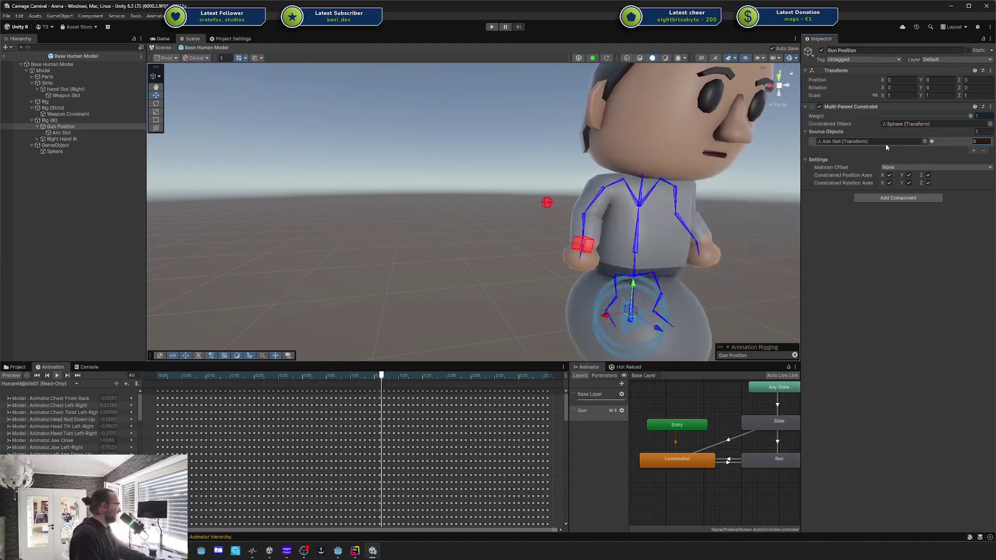
click(10, 377)
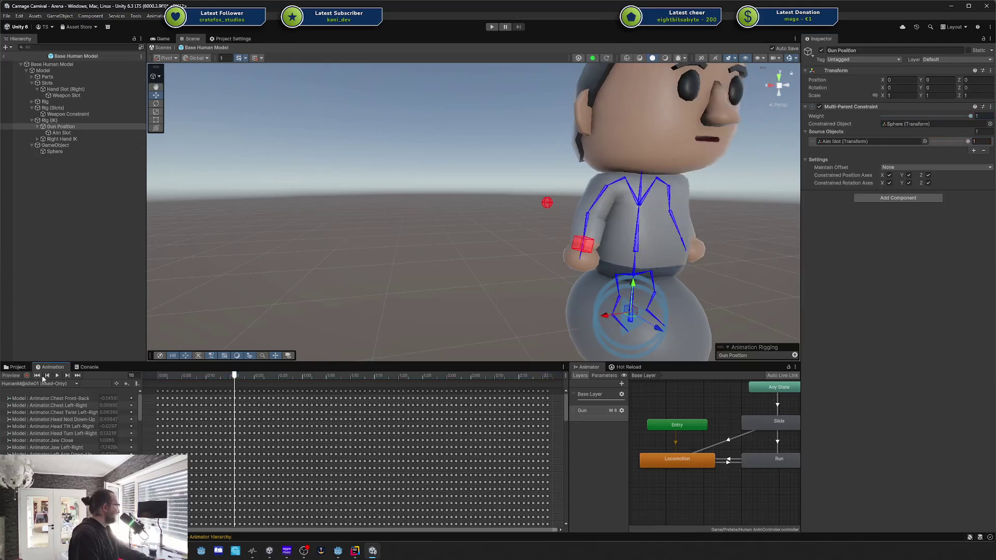
click(57, 145)
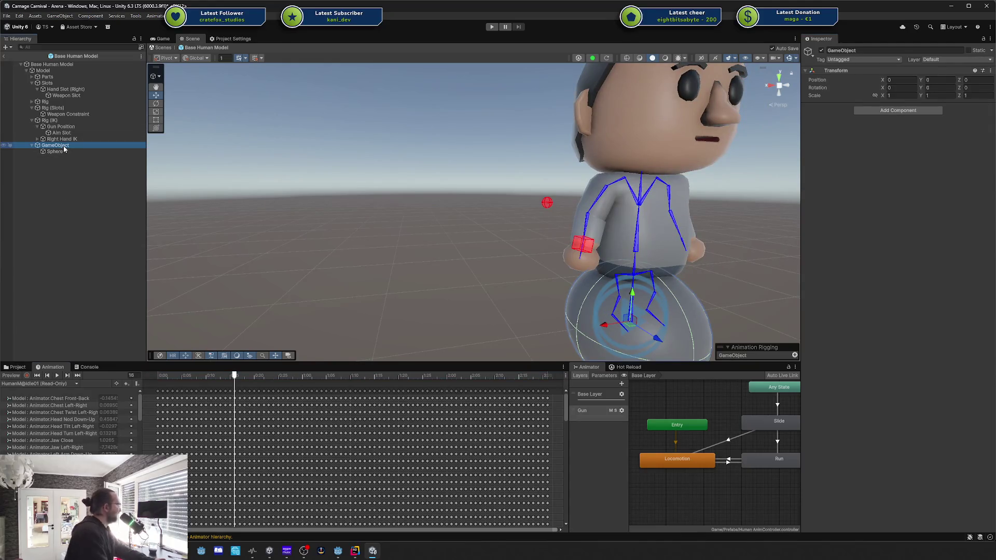
Delete the test sphere GameObject and assign Gun Position's constraint objects.
key(ctrl+z)
key(ctrl+z)
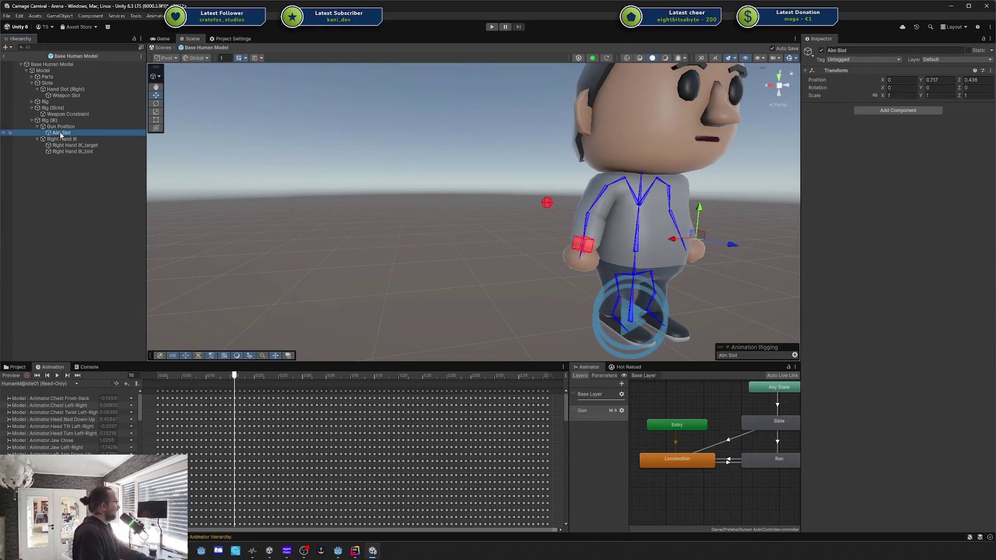
click(69, 127)
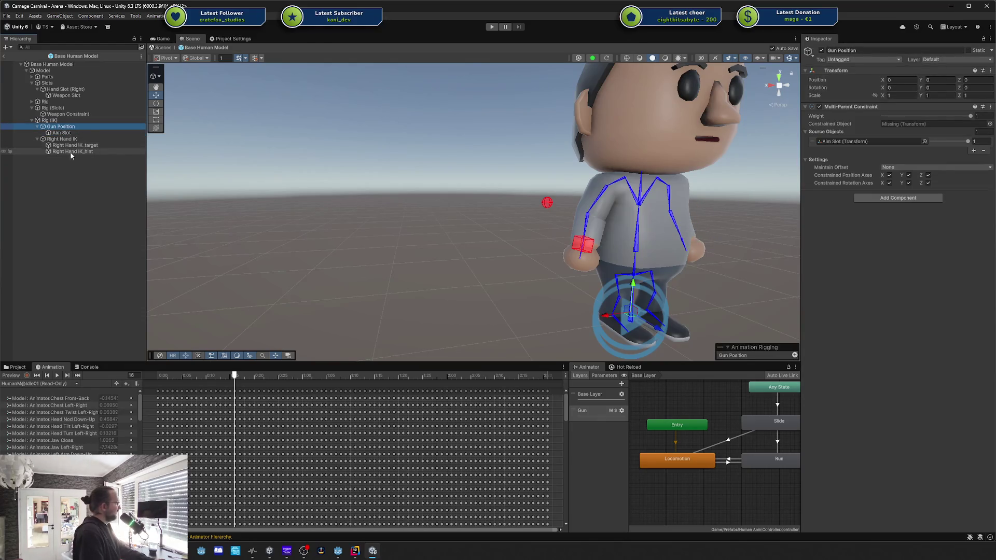
drag(70, 152, 416, 155)
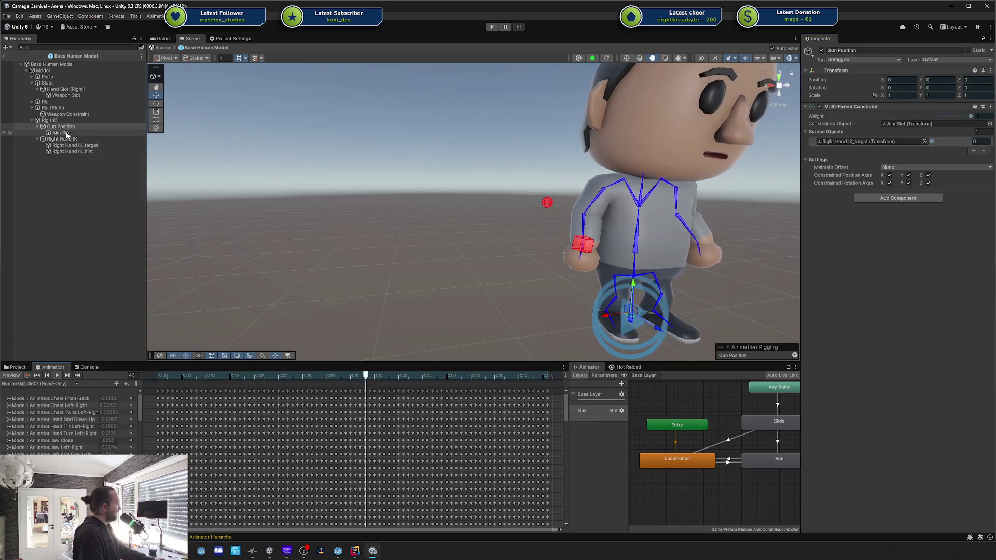
Set the Right Hand IK_target source weight to 1 and test lowering it.
click(981, 141)
text(1)
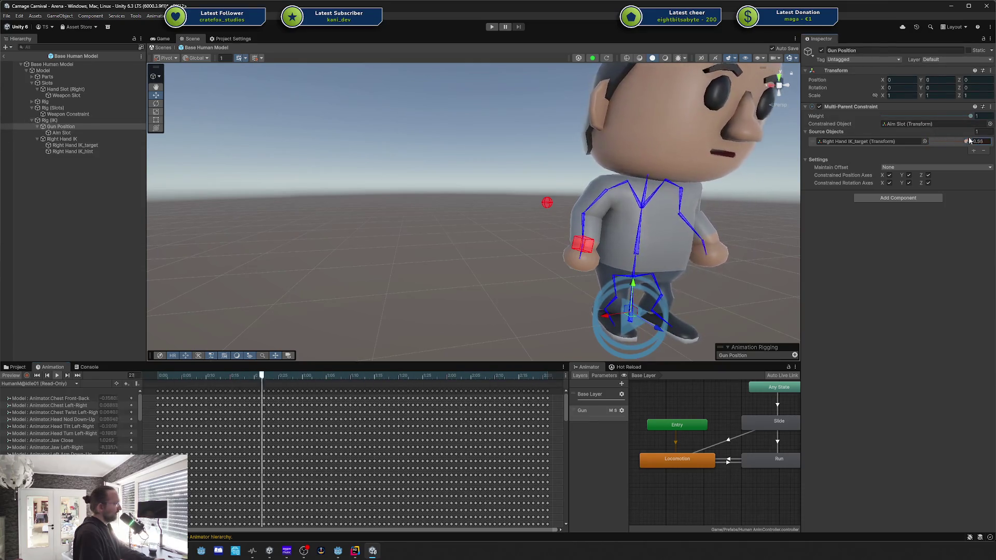
key(Escape)
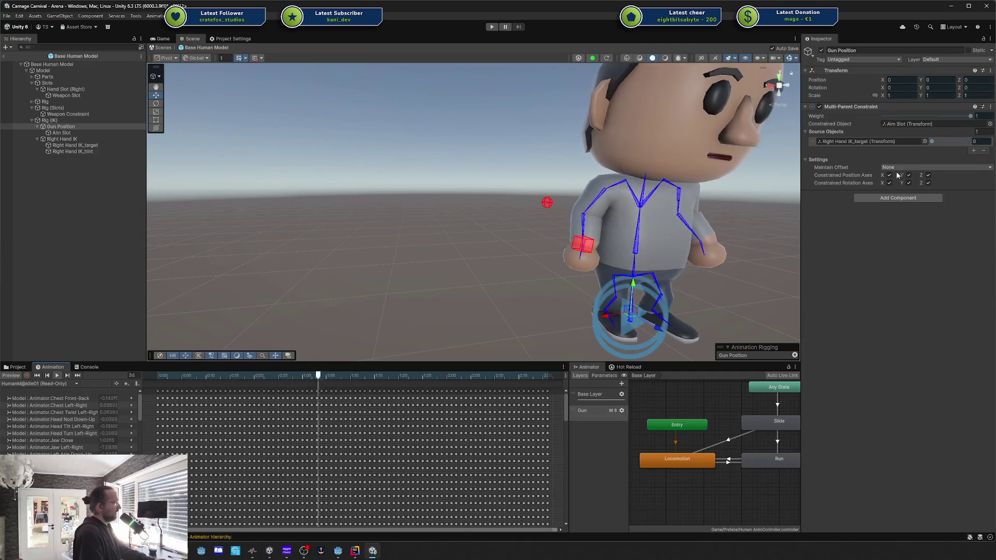
click(978, 141)
text(1)
drag(968, 142, 961, 140)
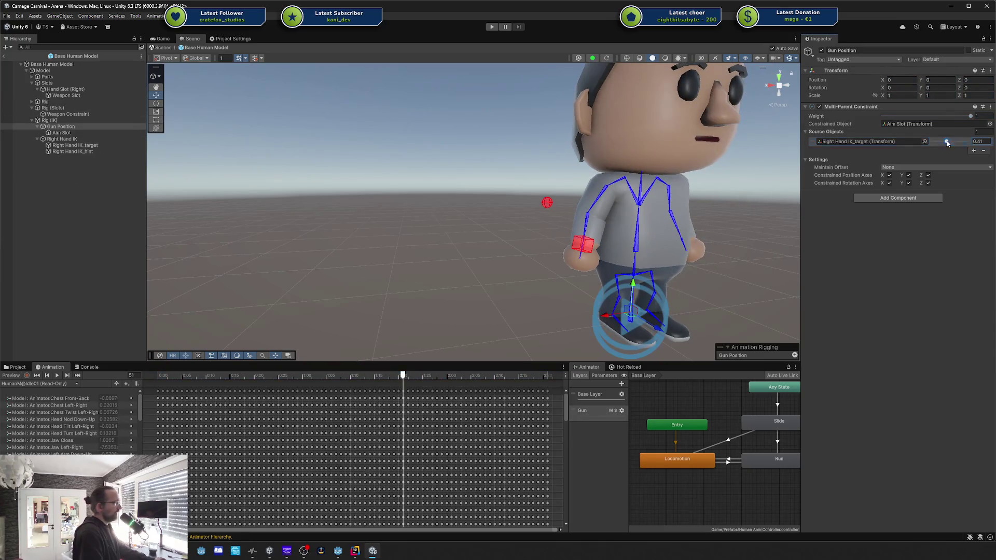
Clear the Console warnings, play the preview and move Gun Position under Rig (Slots).
click(78, 369)
click(19, 373)
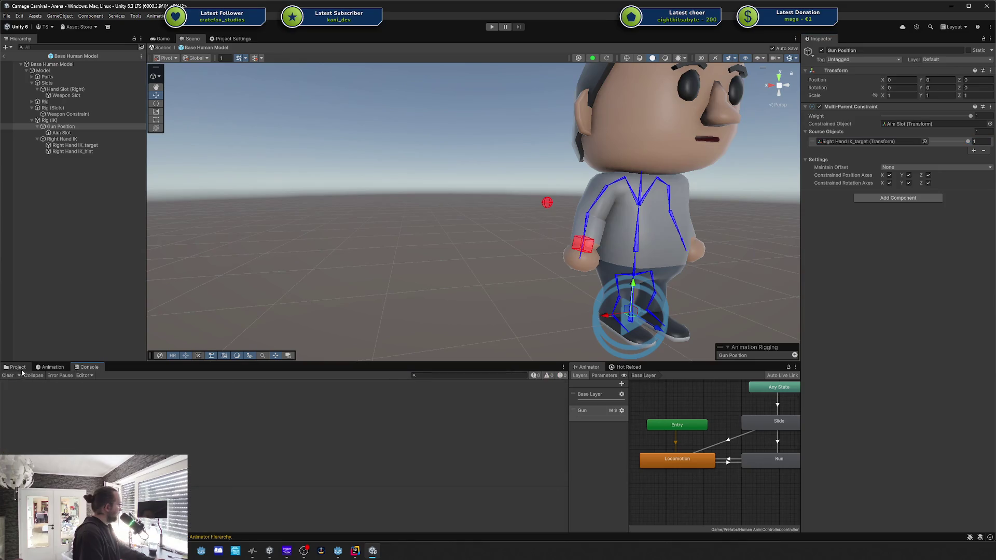
click(18, 367)
click(33, 366)
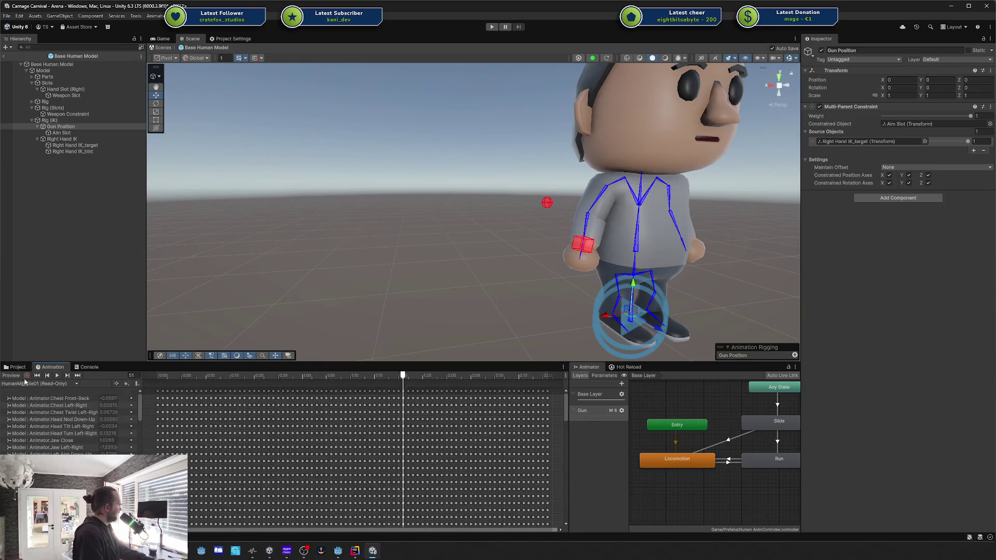
click(57, 376)
drag(72, 130, 67, 111)
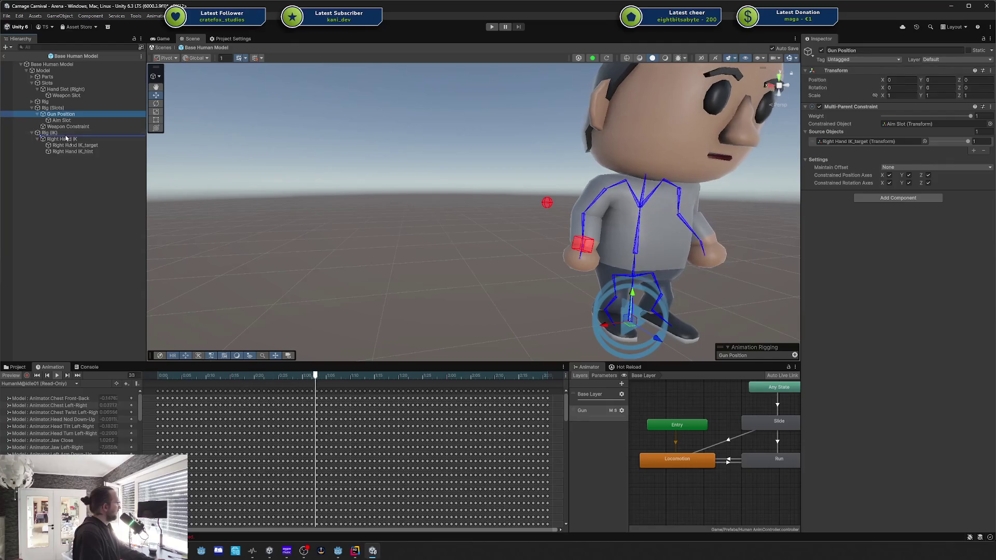
Move Gun Position back under the IK rig, then review Aim Slot, Gun Position and Right Hand IK constraints.
drag(66, 138, 65, 136)
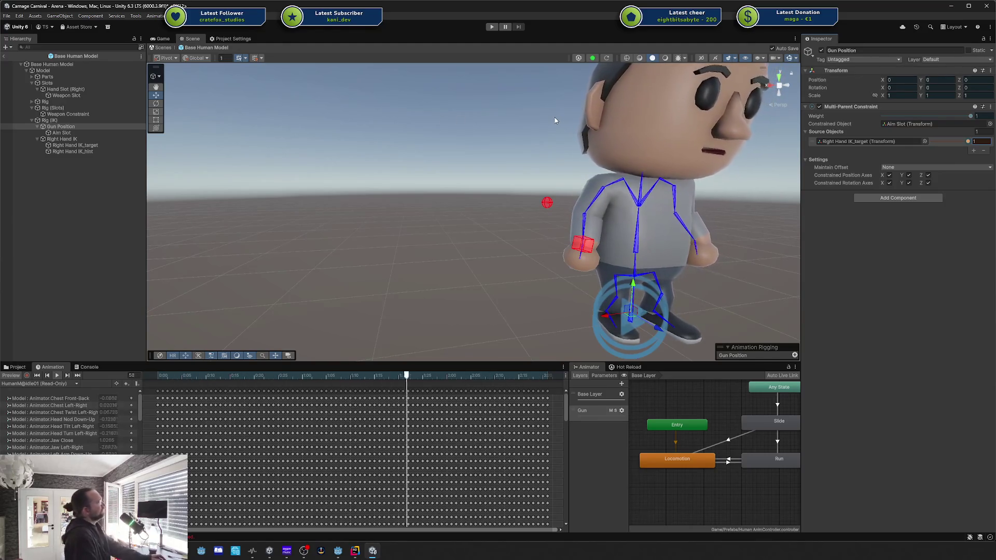
click(69, 146)
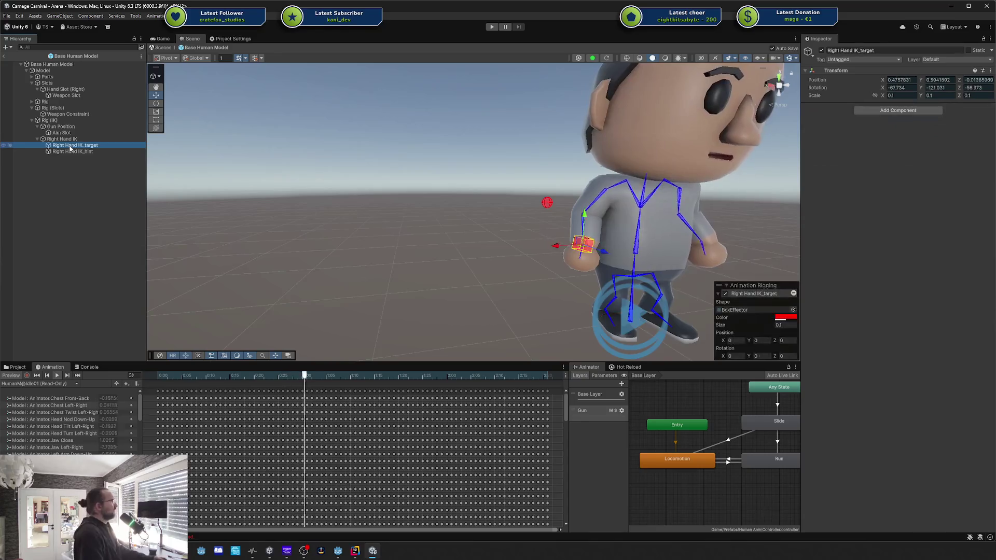
click(69, 134)
click(70, 128)
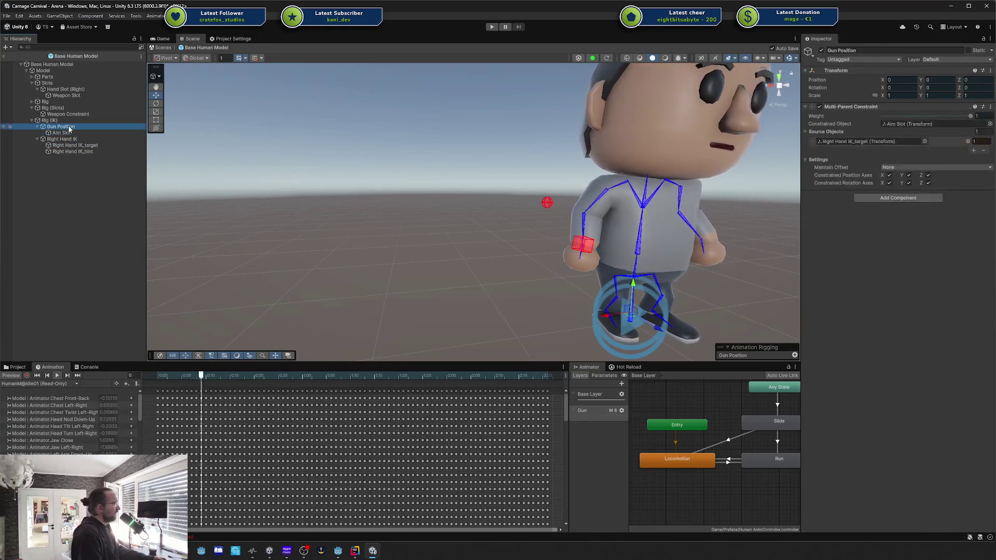
click(71, 133)
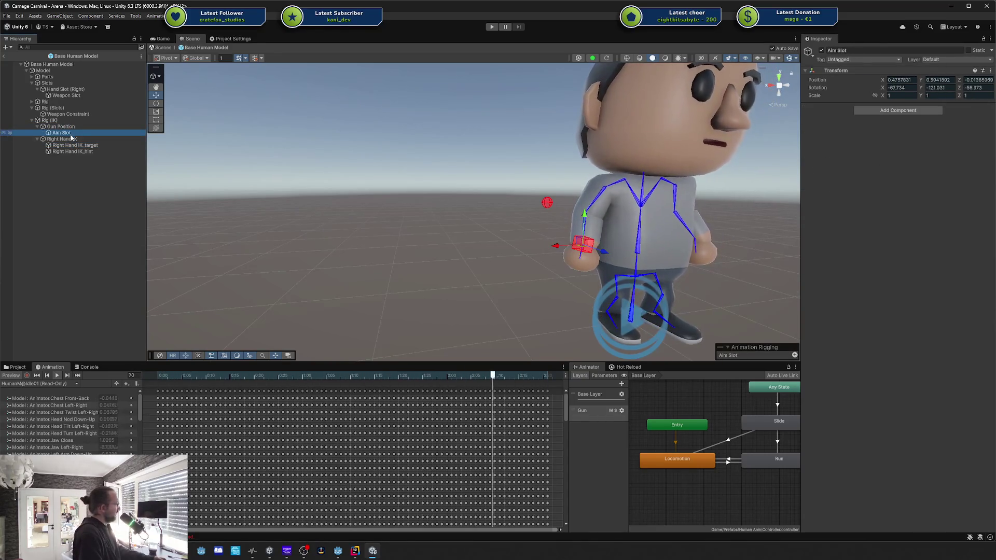
click(12, 375)
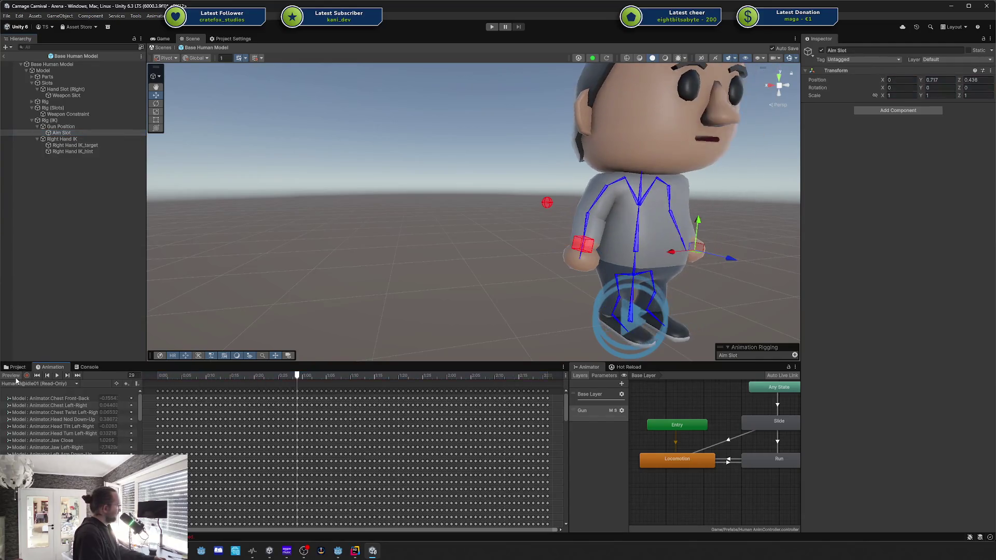
click(88, 127)
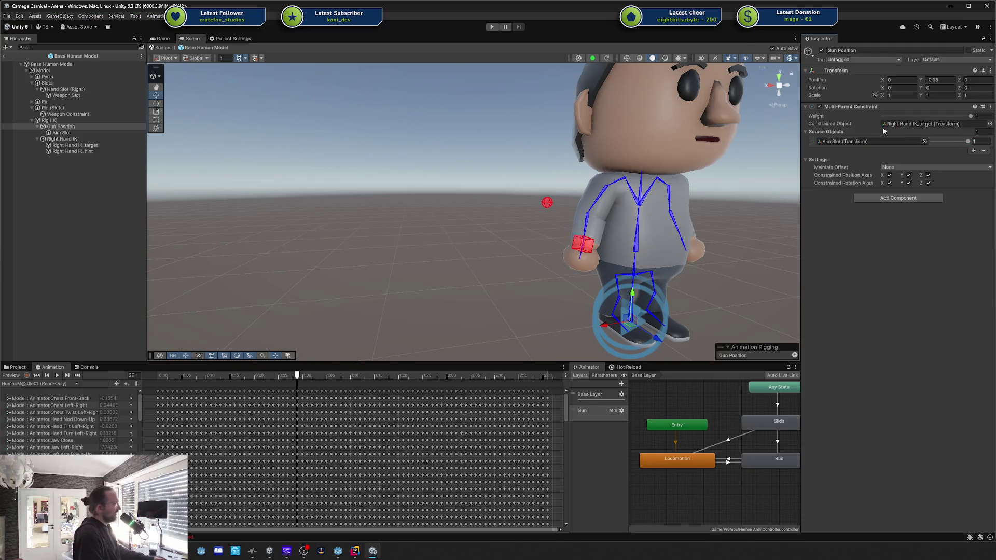
click(89, 368)
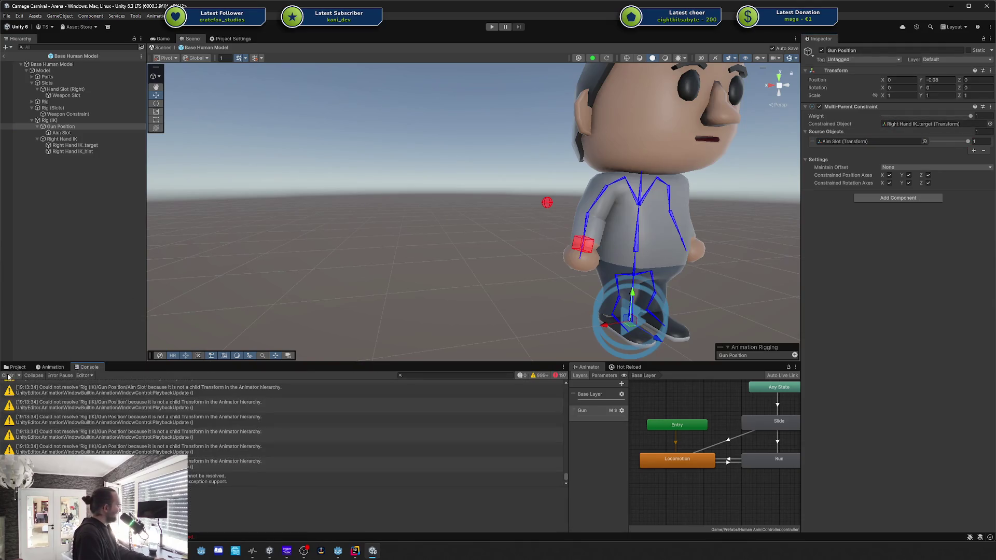
click(50, 368)
click(60, 140)
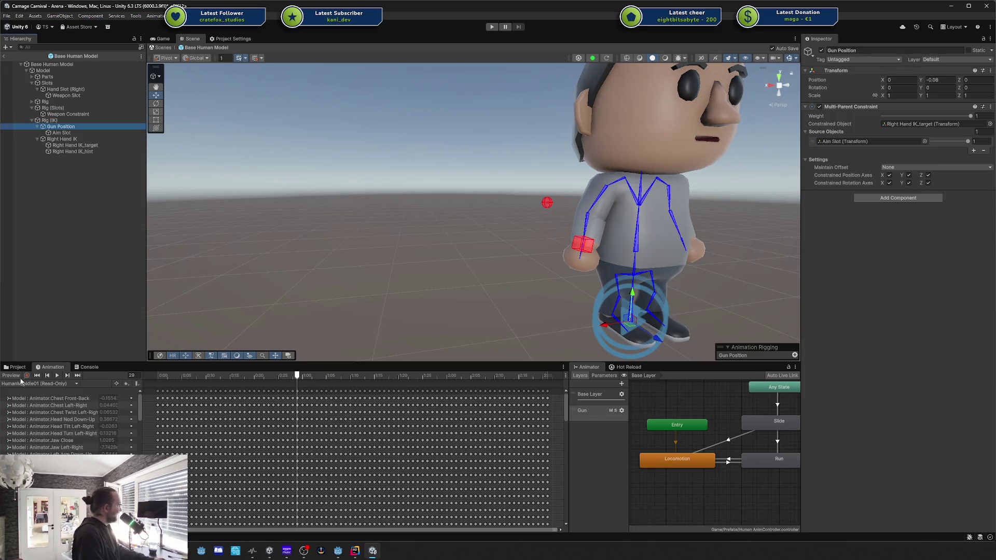
Play the animation preview and rotate Aim Slot around Y to about 119.8°.
click(7, 378)
click(57, 375)
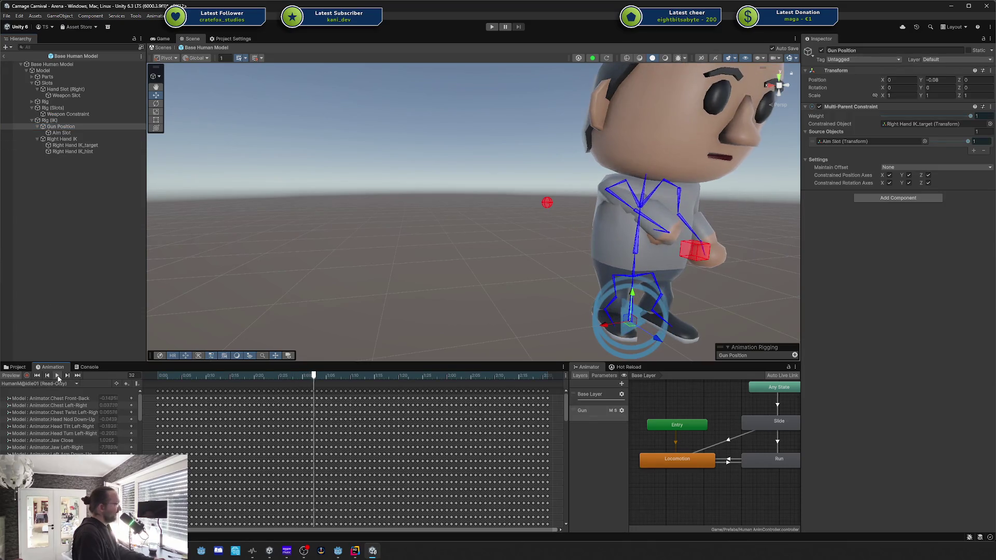
mouse_move(968, 141)
mouse_down()
mouse_move(928, 142)
mouse_move(970, 142)
mouse_up()
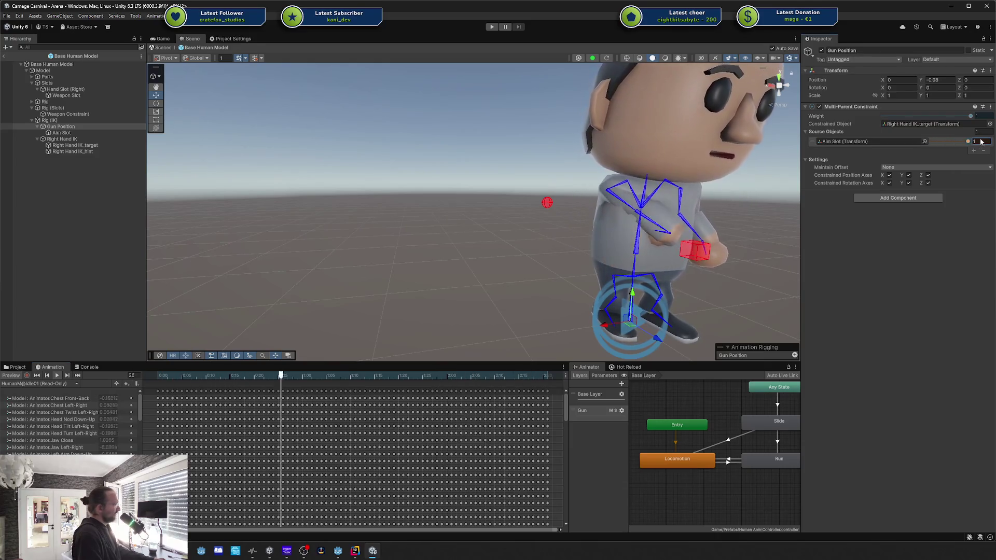
click(61, 133)
key(e)
mouse_move(731, 256)
mouse_down()
mouse_move(518, 263)
mouse_move(607, 265)
mouse_up()
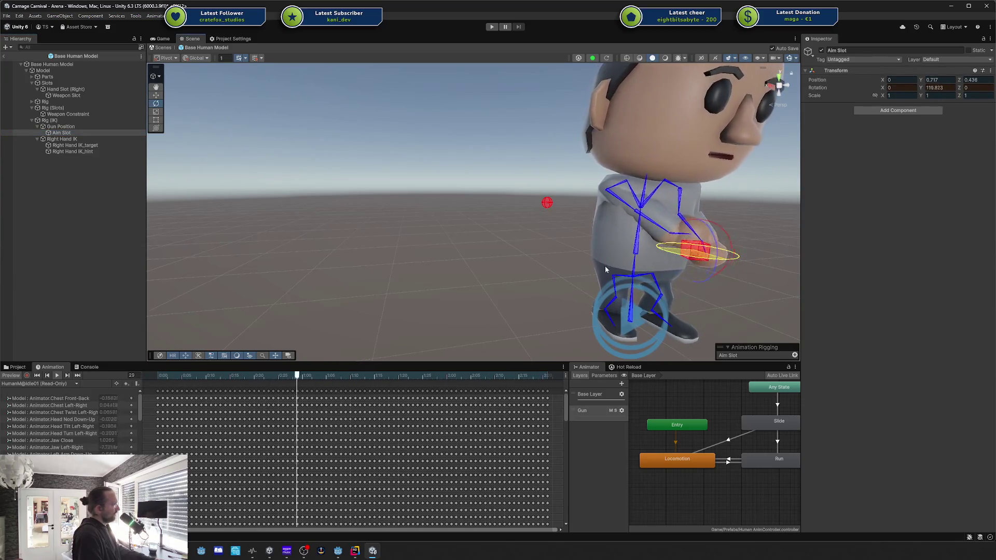
Set Aim Slot's Y rotation to exactly 180.
click(949, 88)
text(180)
key(Return)
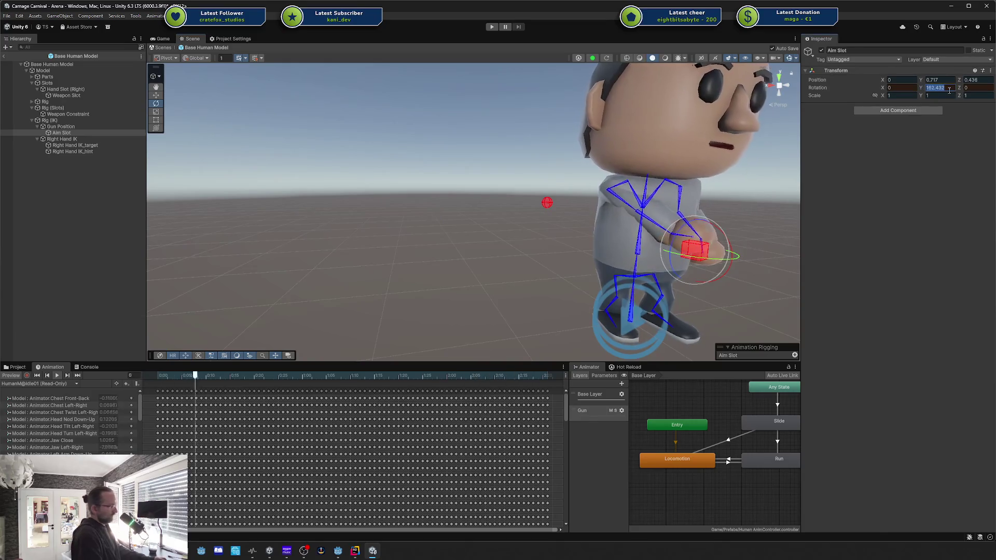
Move Aim Slot up and forward to about 0.187, 0.861, 0.433 in front of the chest.
mouse_move(620, 269)
mouse_down()
mouse_move(686, 245)
mouse_move(583, 223)
mouse_move(546, 202)
mouse_up()
key(w)
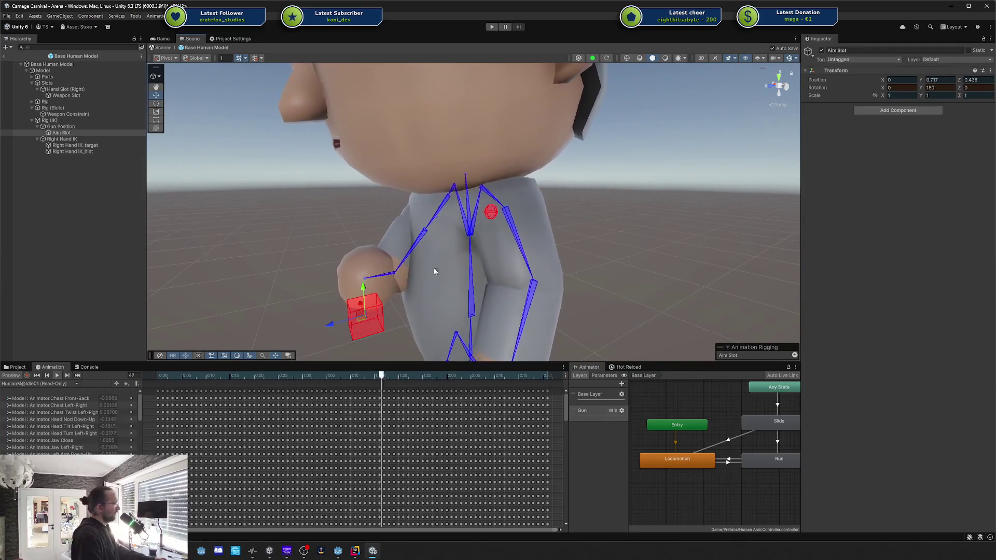
mouse_move(335, 317)
mouse_down()
mouse_move(598, 222)
mouse_move(565, 215)
mouse_up()
click(549, 209)
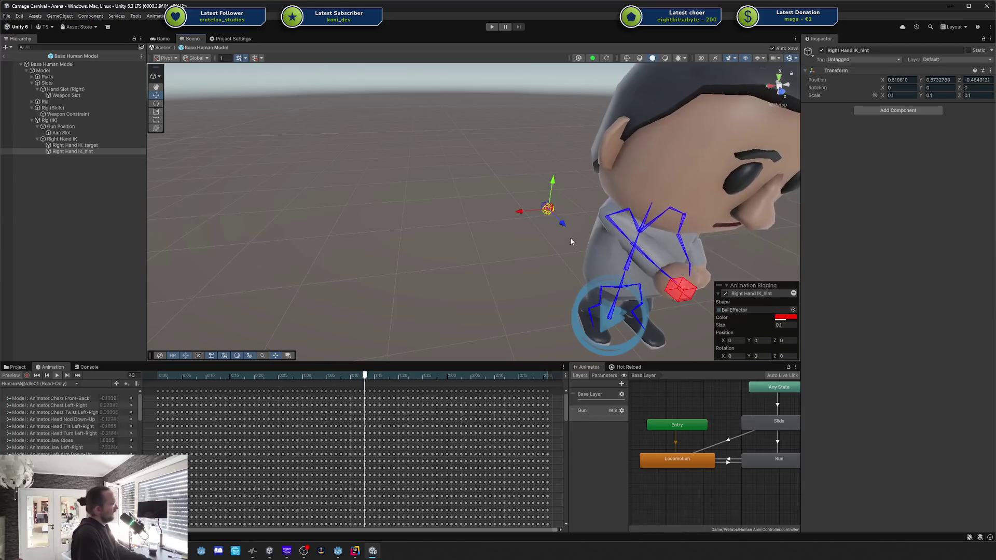
click(576, 267)
mouse_move(576, 268)
mouse_down()
mouse_move(587, 232)
mouse_move(451, 219)
mouse_up()
click(441, 219)
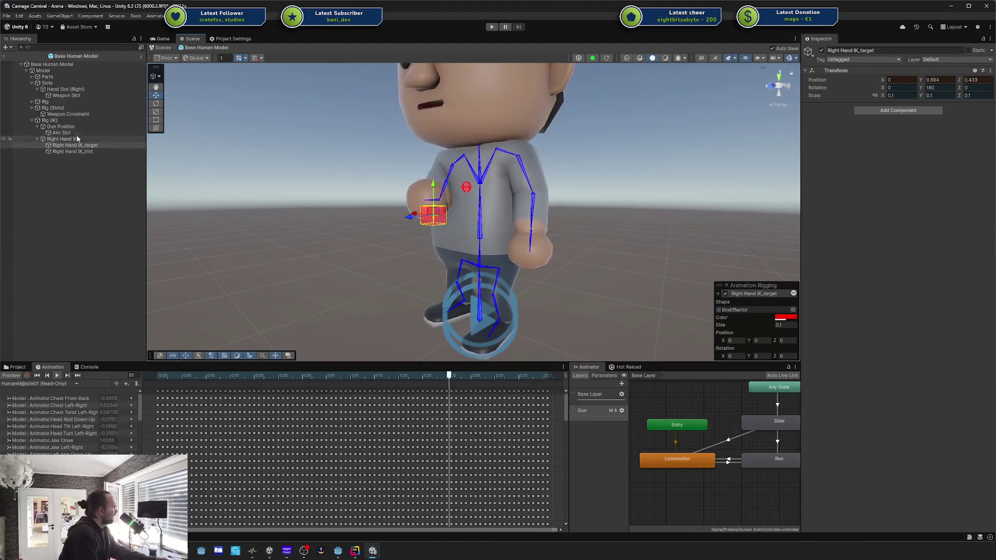
click(432, 158)
drag(432, 151, 595, 230)
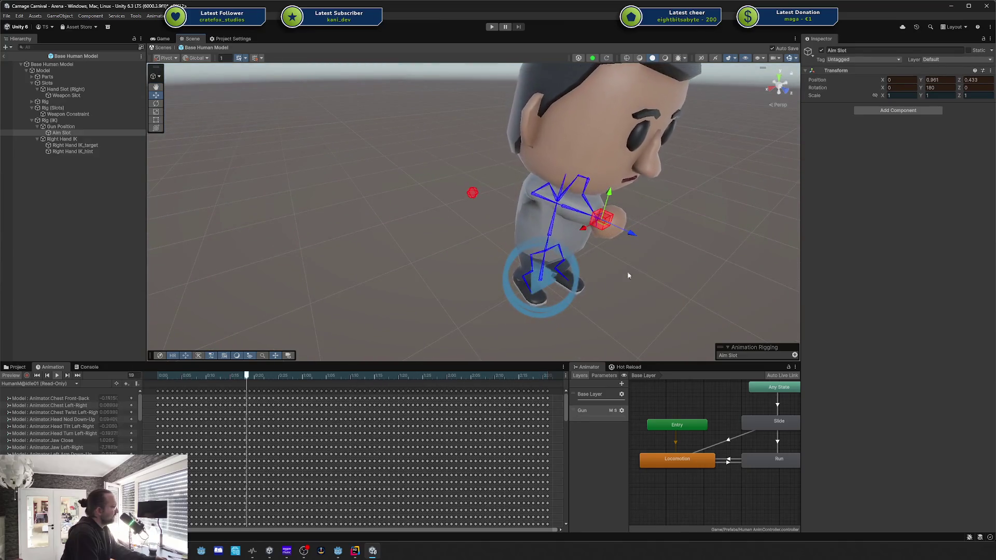
mouse_move(528, 261)
mouse_down()
mouse_move(478, 258)
mouse_move(530, 260)
mouse_move(498, 264)
mouse_up()
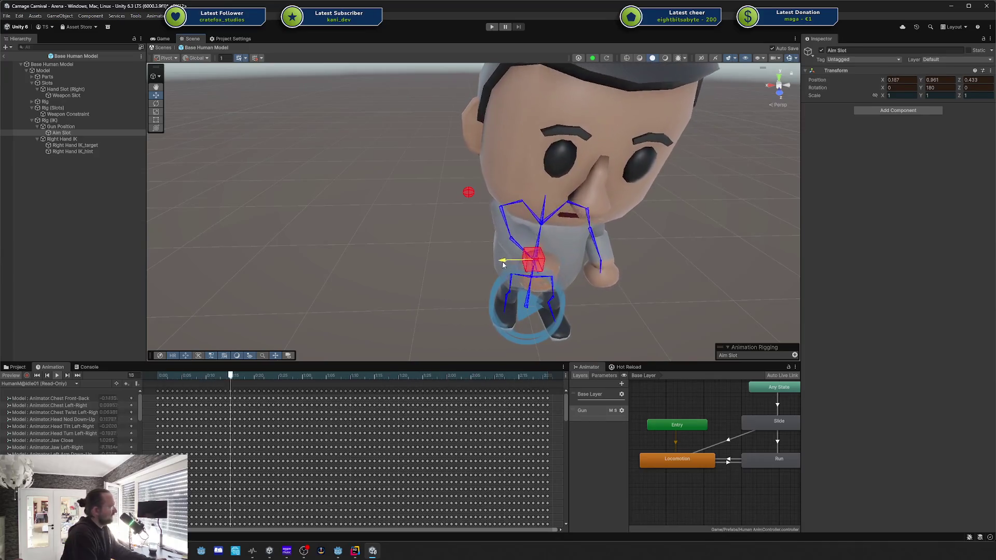
Set Aim Slot's X position to 0, undo a trial sideways drag, and select Gun Position.
click(894, 81)
text(0)
key(Return)
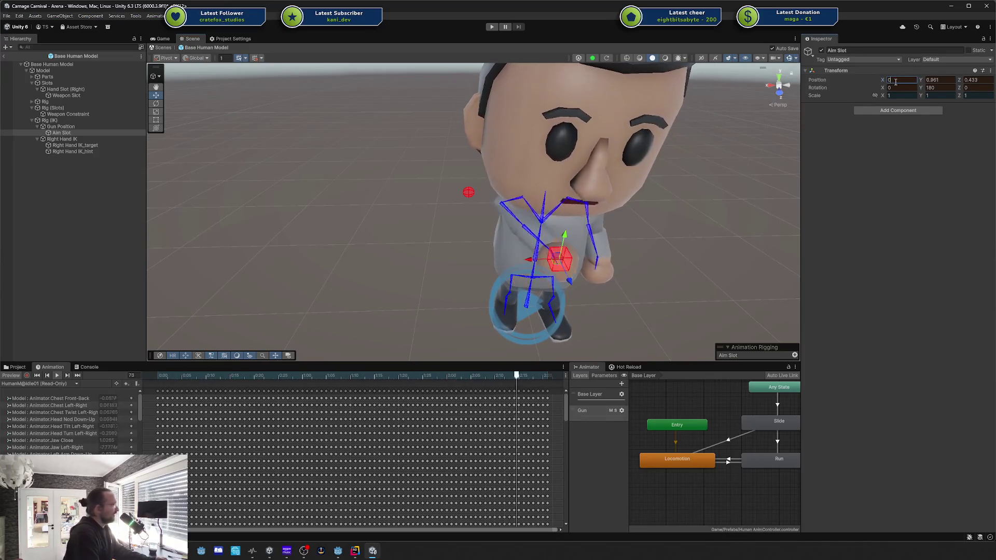
drag(528, 258, 493, 262)
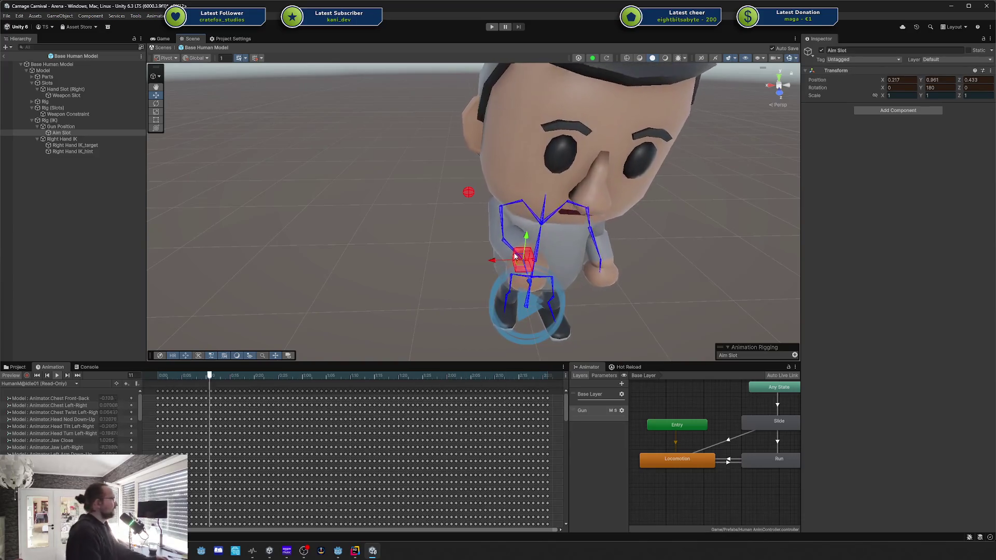
drag(495, 263, 480, 261)
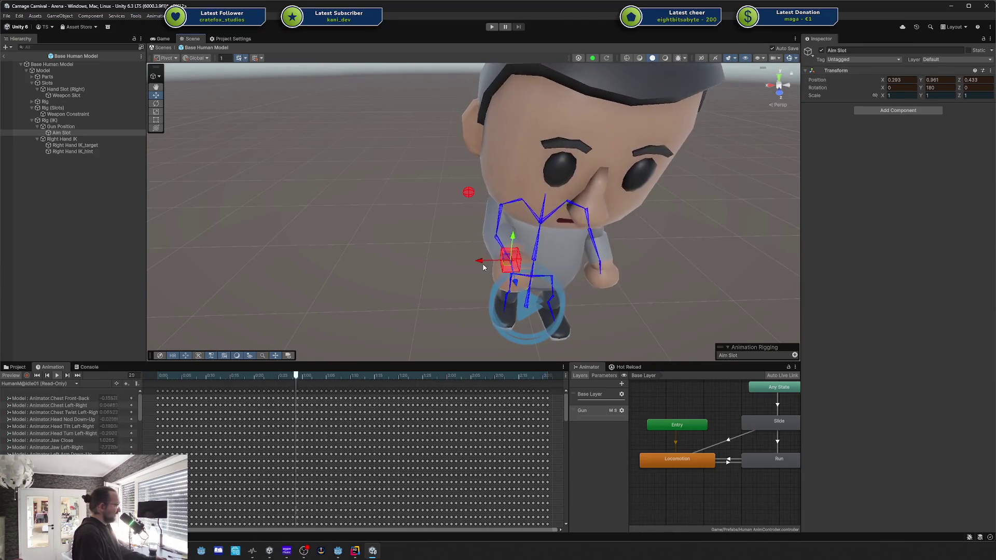
key(ctrl+z)
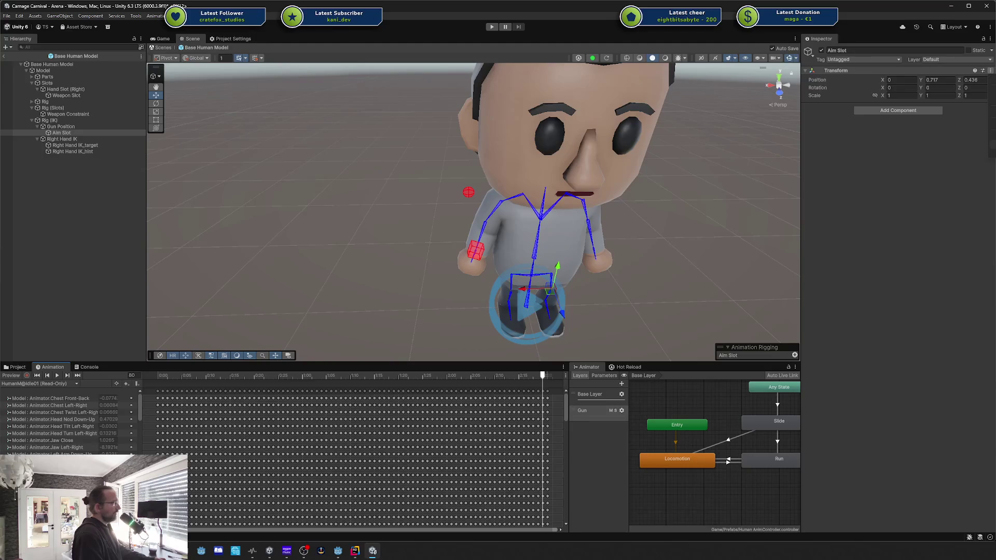
mouse_move(403, 181)
mouse_down()
mouse_move(531, 187)
mouse_move(584, 169)
mouse_move(652, 195)
mouse_up()
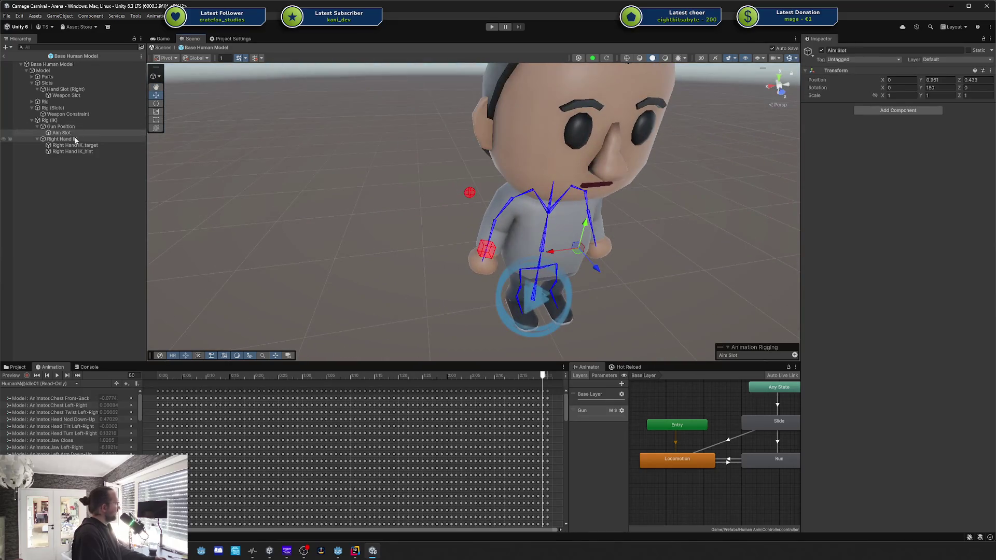
click(91, 127)
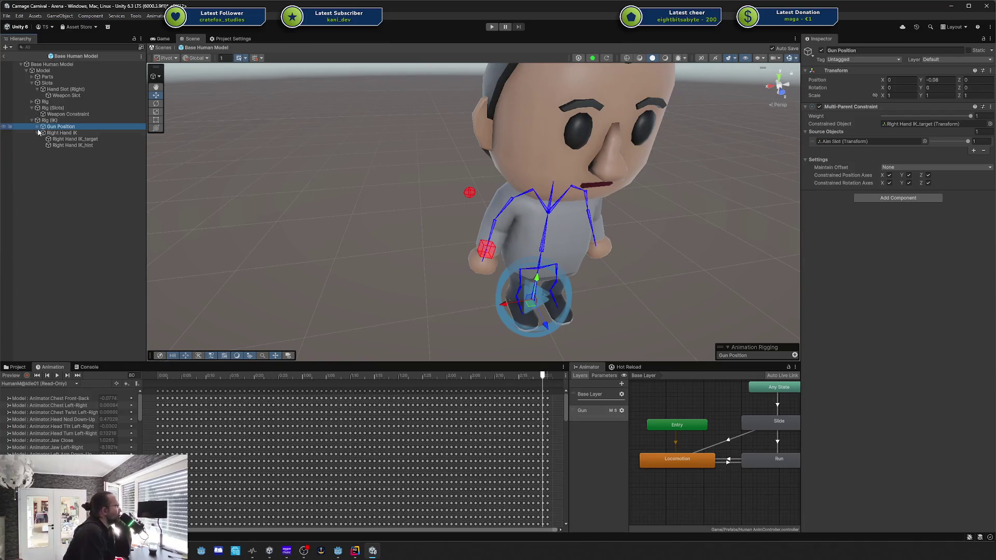
Create and delete an unwanted empty child under Rig (IK), then reselect Gun Position.
right_click(57, 120)
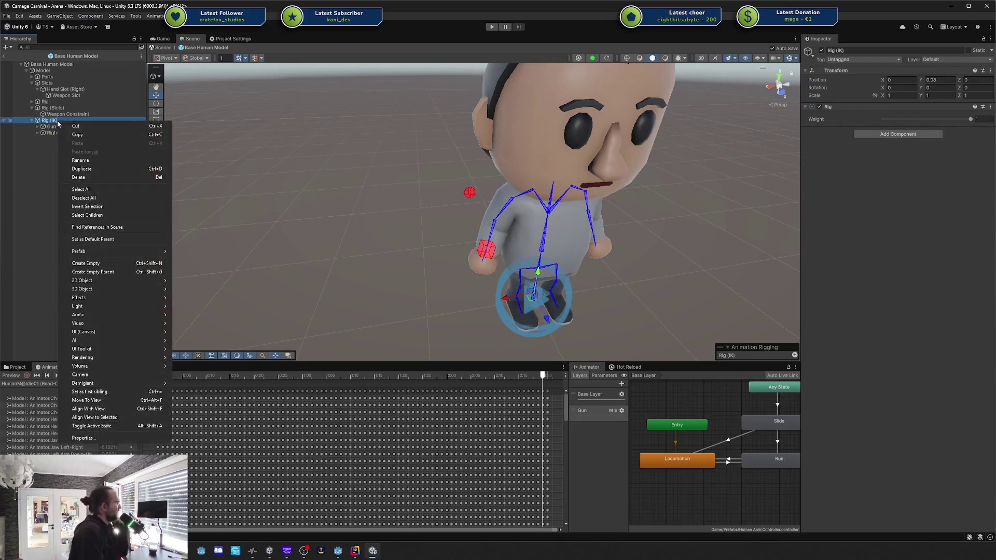
click(99, 263)
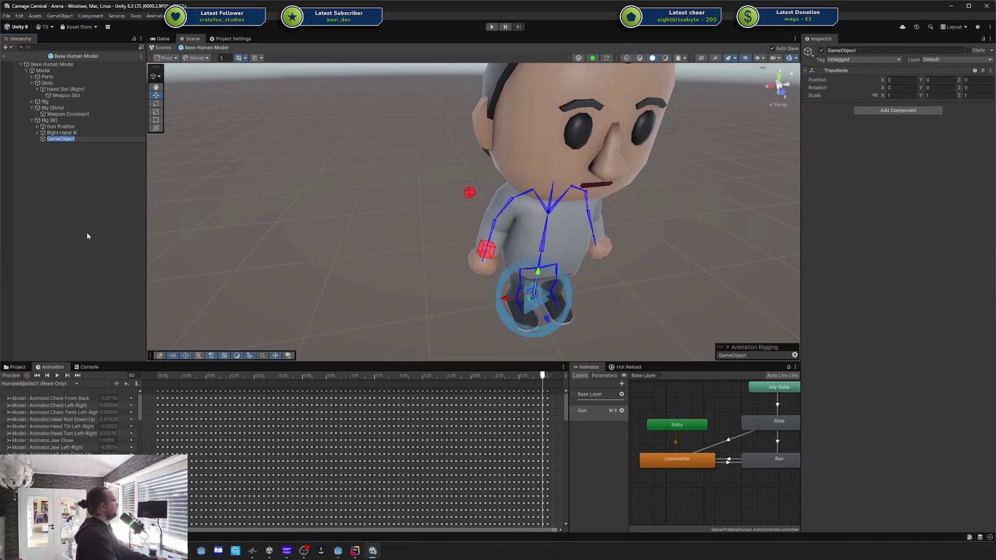
key(Return)
key(Delete)
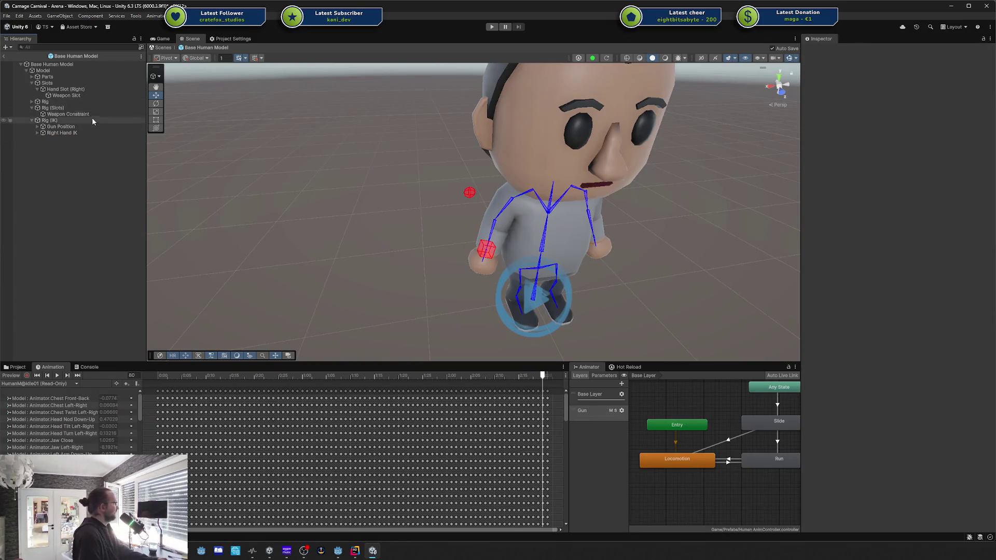
click(110, 126)
Add a Multi-Rotation Constraint to Gun Position with shoulder.r as its constrained object.
click(898, 202)
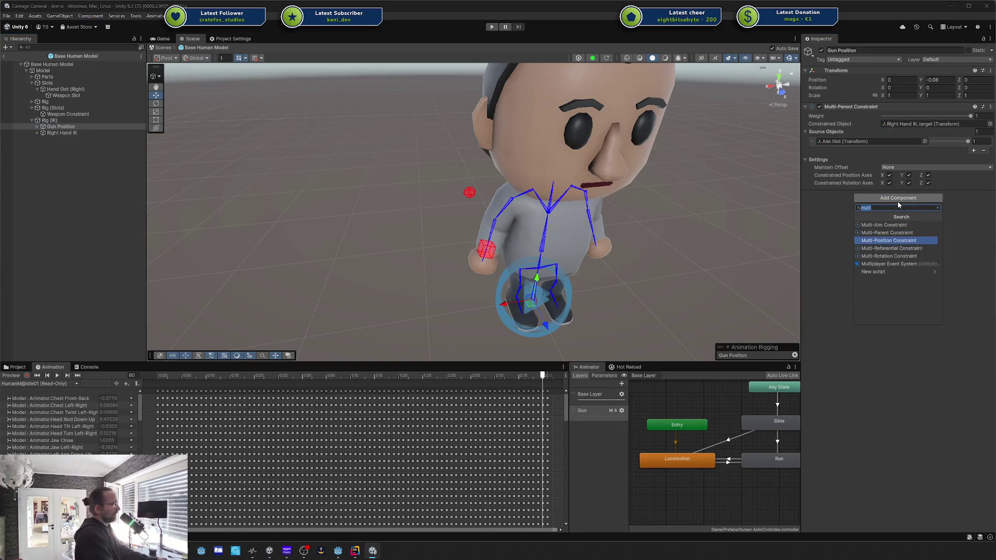
text(rota)
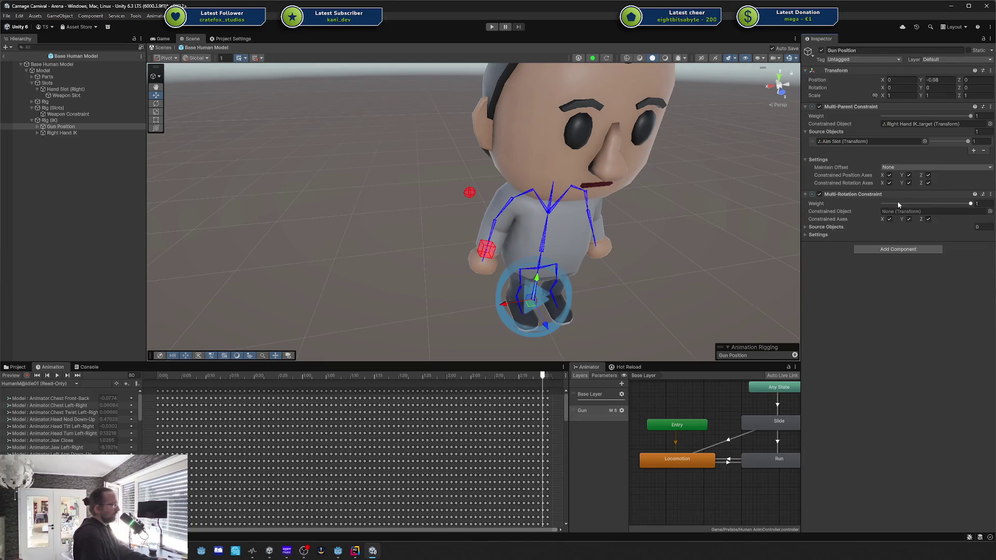
click(519, 199)
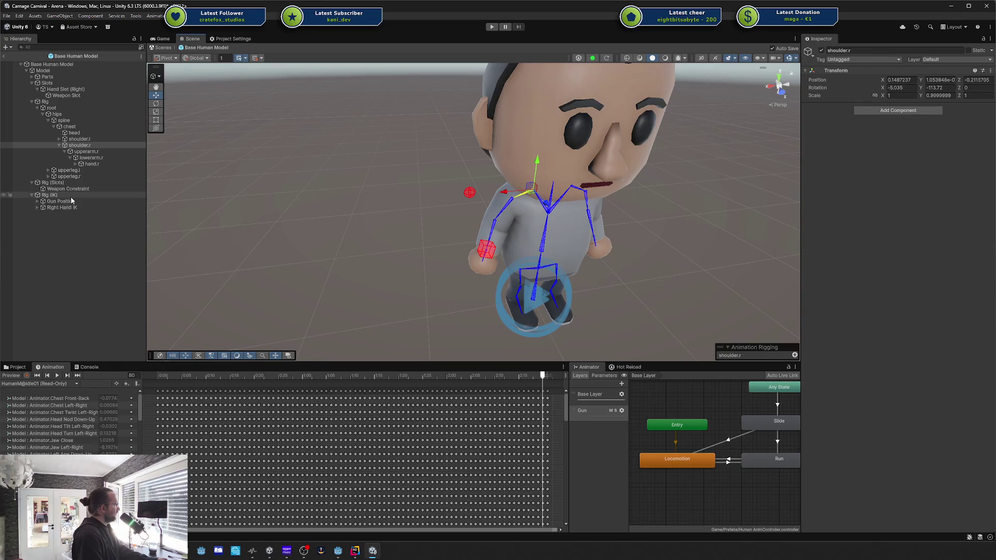
click(62, 201)
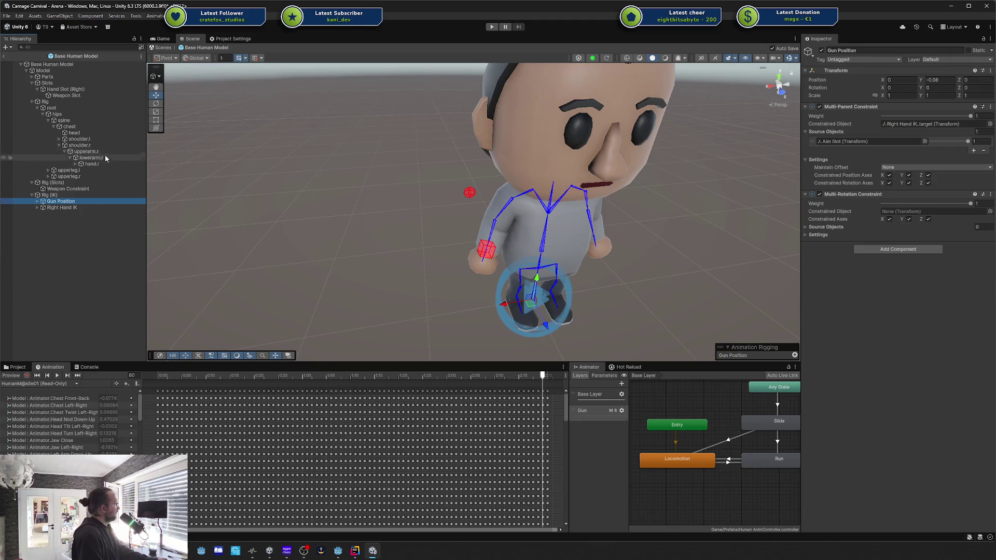
drag(92, 147, 910, 215)
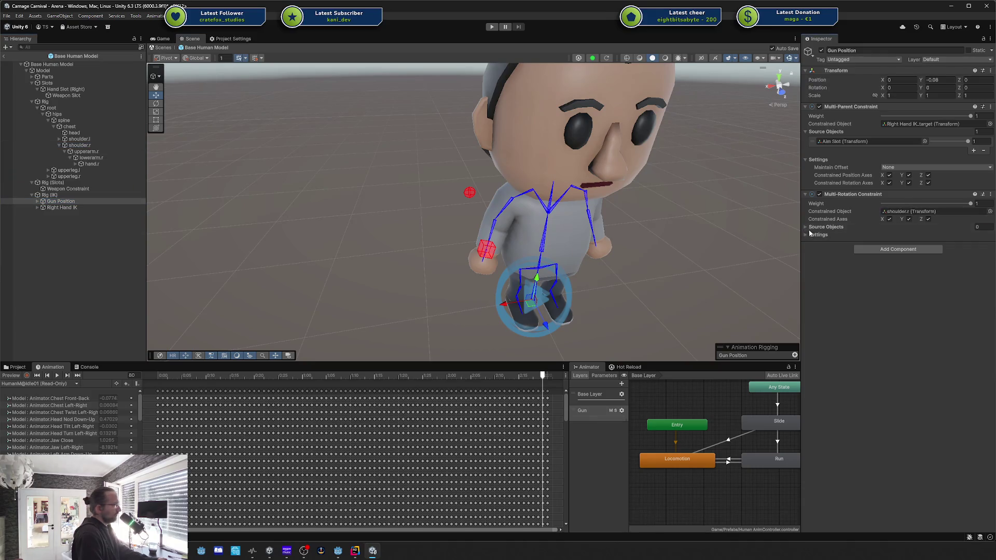
click(807, 227)
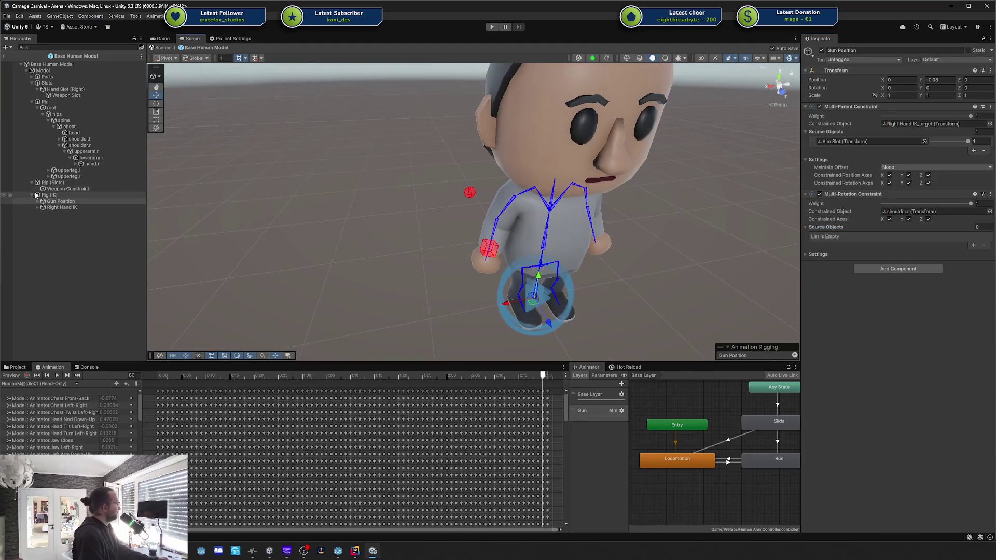
click(37, 202)
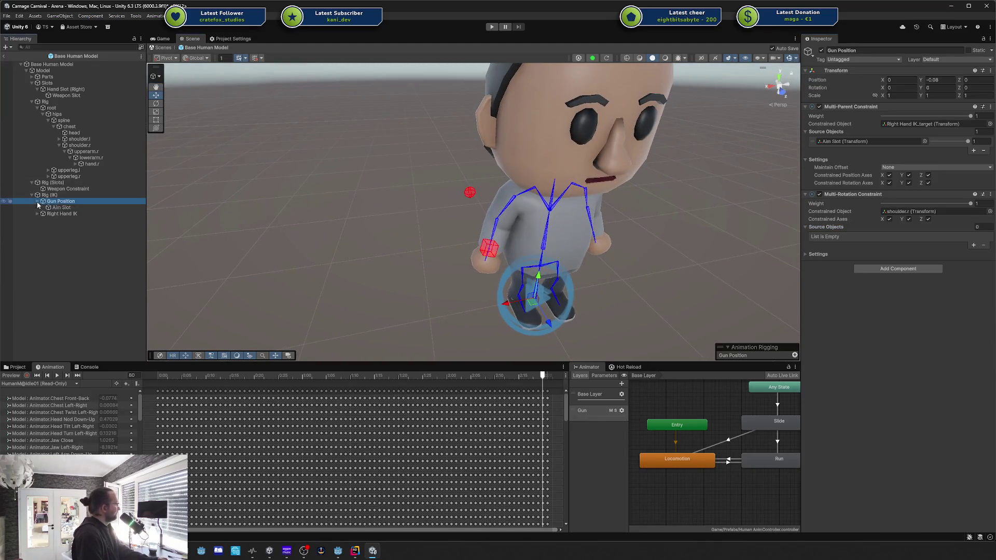
right_click(64, 202)
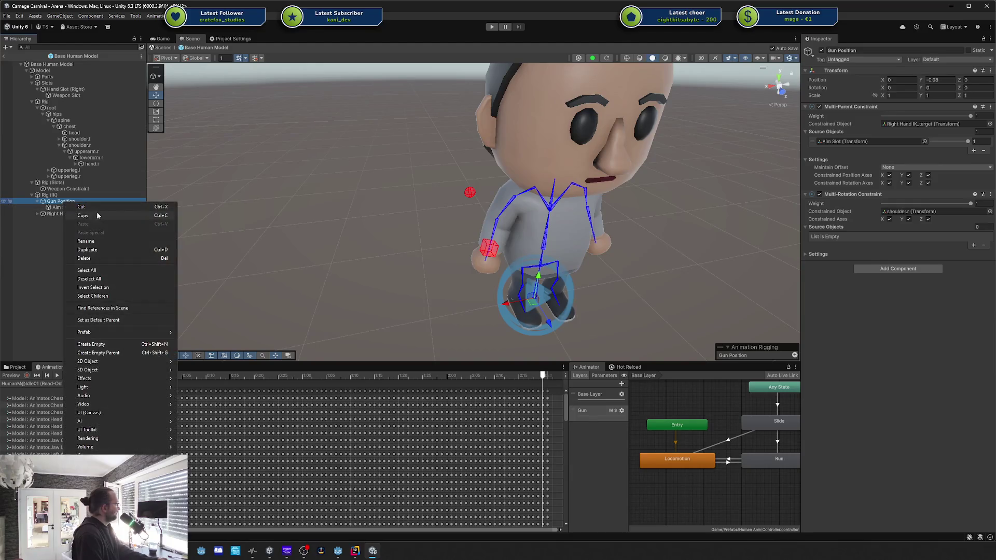
Create an empty child 'Rotation' under Gun Position and add it as the constraint's source.
click(123, 344)
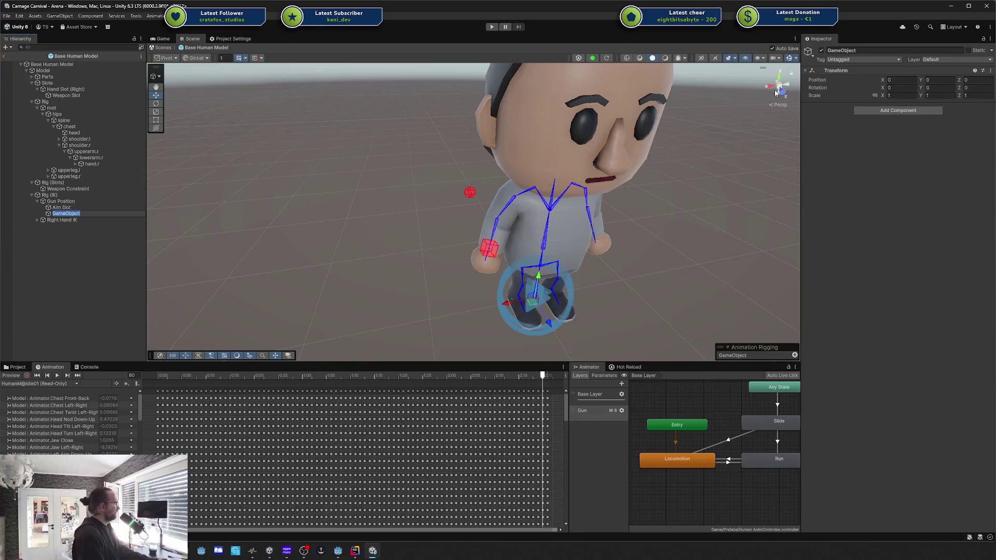
text(Rotation)
key(Return)
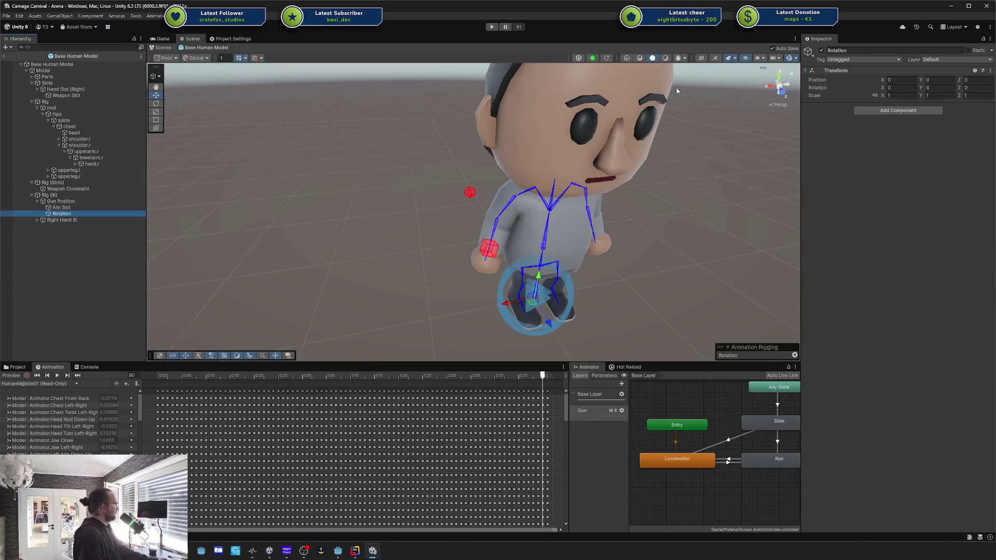
click(62, 202)
drag(65, 214, 809, 212)
mouse_move(63, 220)
mouse_down()
mouse_move(864, 220)
mouse_move(834, 227)
mouse_up()
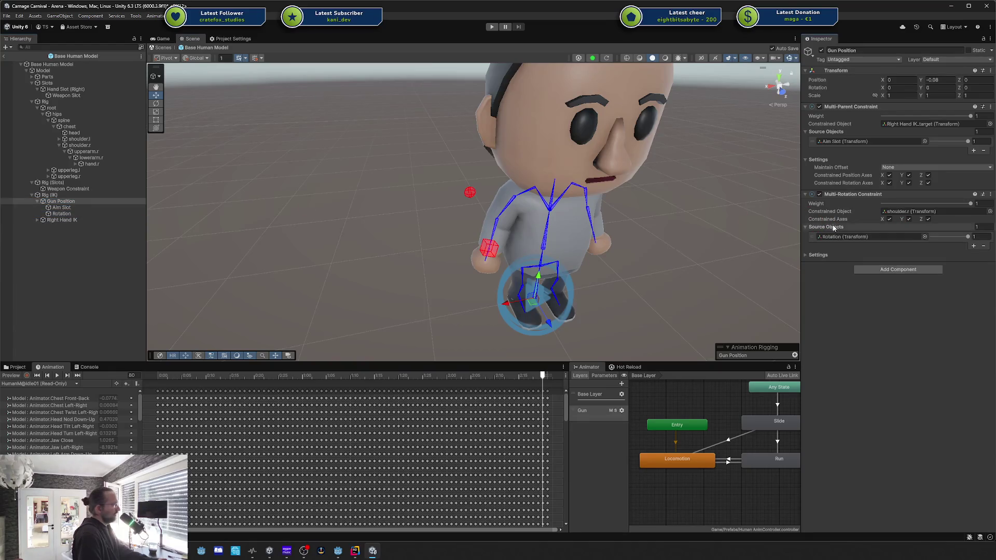
Toggle the animation preview and turn Rotation around Y to about -108°.
click(17, 376)
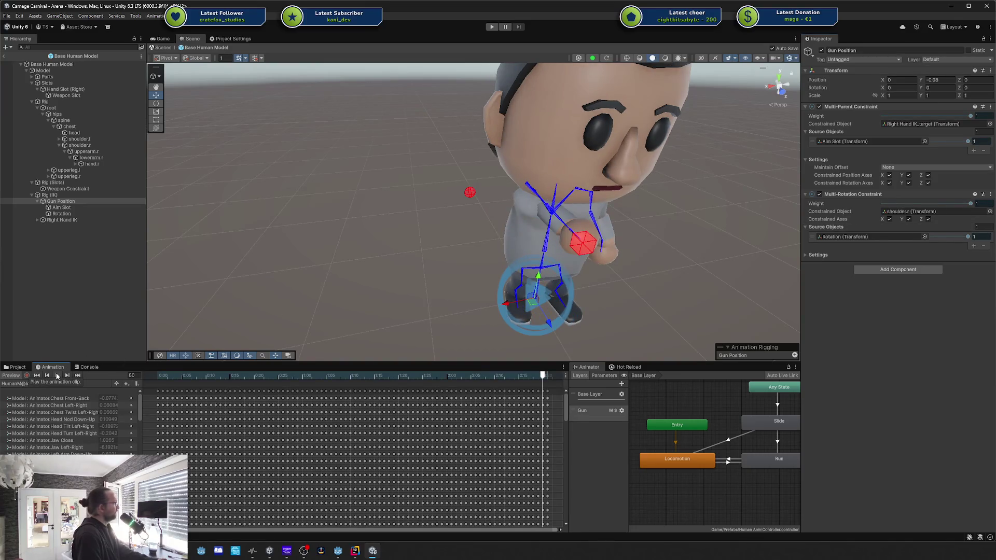
click(60, 214)
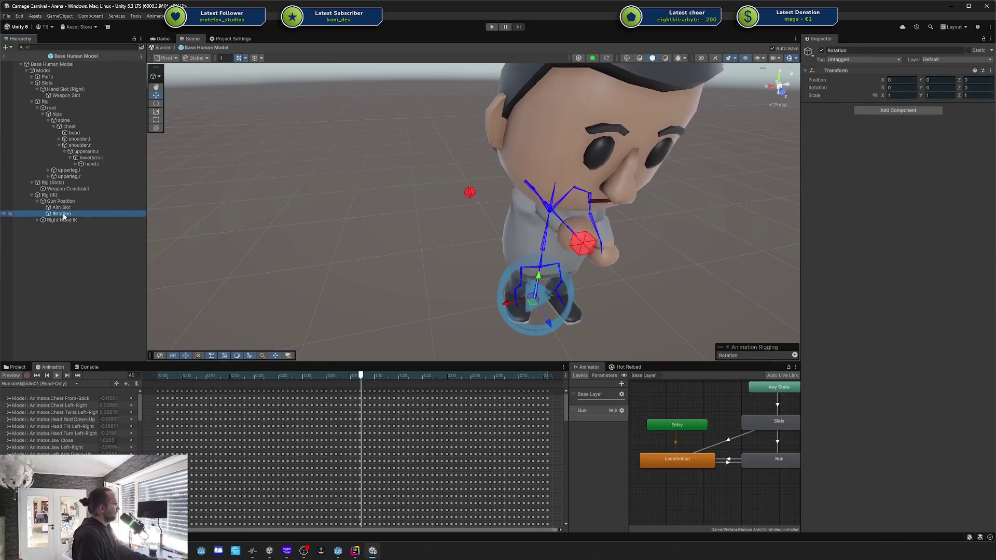
mouse_move(476, 219)
mouse_down()
mouse_move(535, 286)
mouse_move(590, 302)
mouse_move(639, 291)
mouse_move(681, 262)
mouse_move(656, 260)
mouse_move(733, 190)
mouse_move(678, 260)
mouse_move(550, 206)
mouse_move(630, 245)
mouse_up()
key(e)
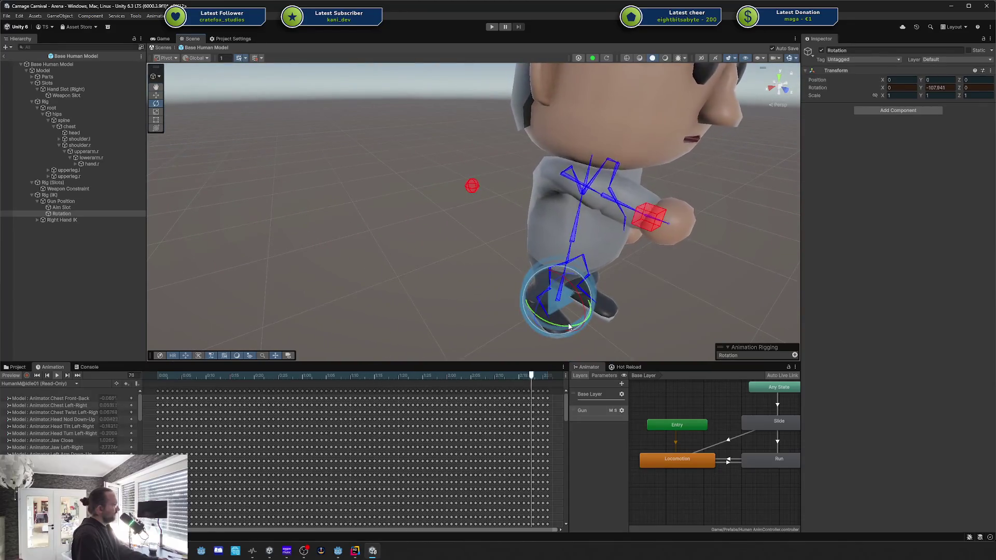
Undo the trial turn and set Rotation's Y rotation to -123.104.
drag(584, 327, 553, 329)
key(ctrl+z)
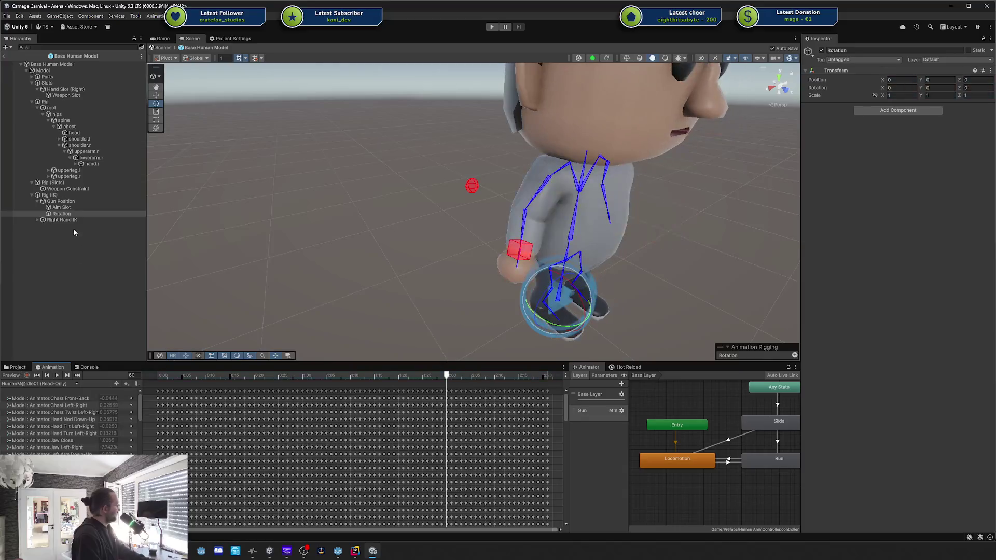
click(930, 80)
text(-123.104)
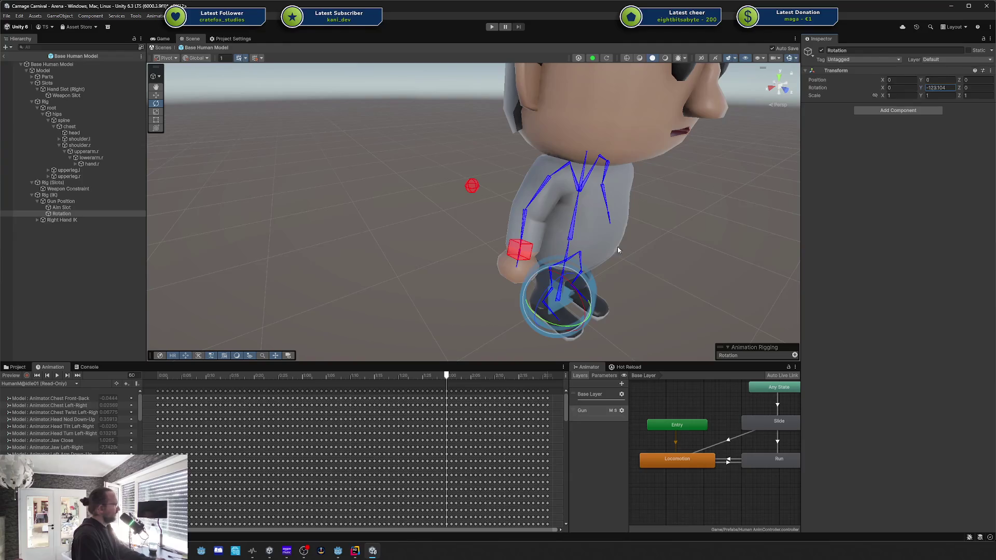
click(474, 187)
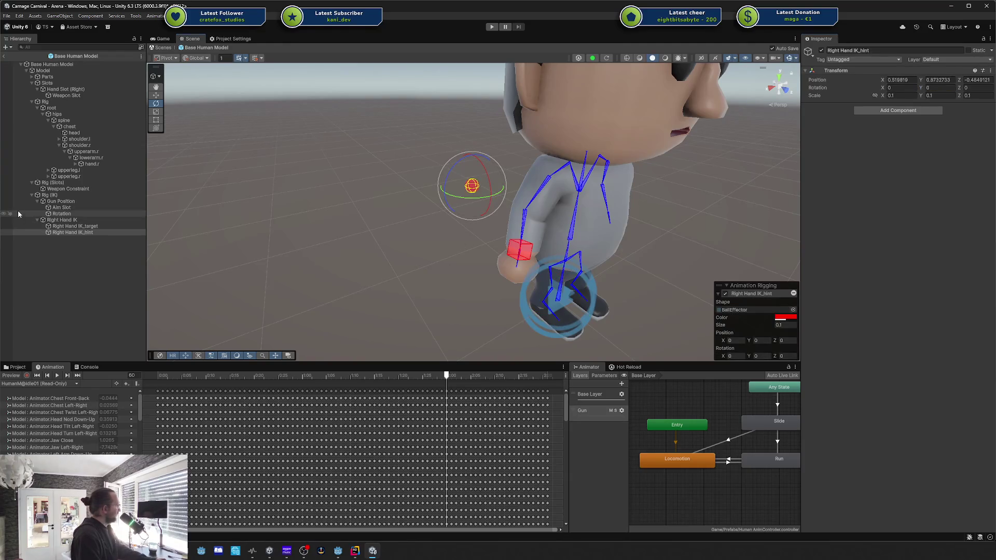
Rename Aim Slot to 'Aim Slot Target' and delete the accidental duplicate Aim Slot Target (1).
click(76, 208)
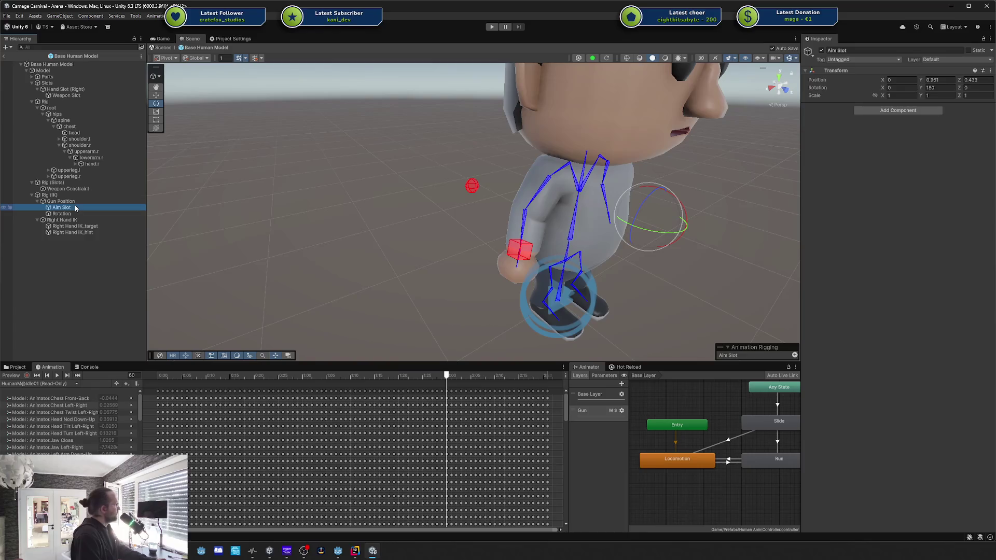
click(75, 207)
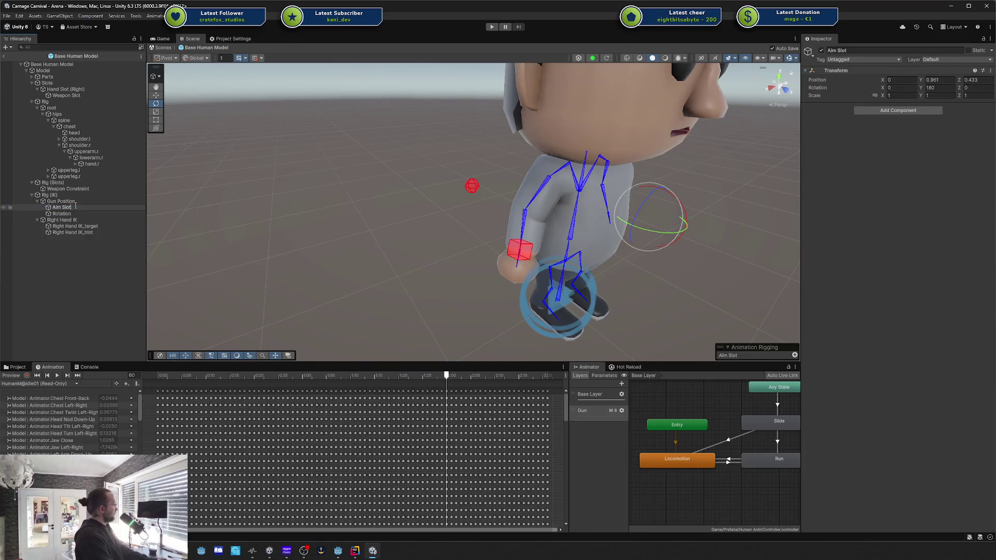
text( Target)
key(Return)
key(ctrl+d)
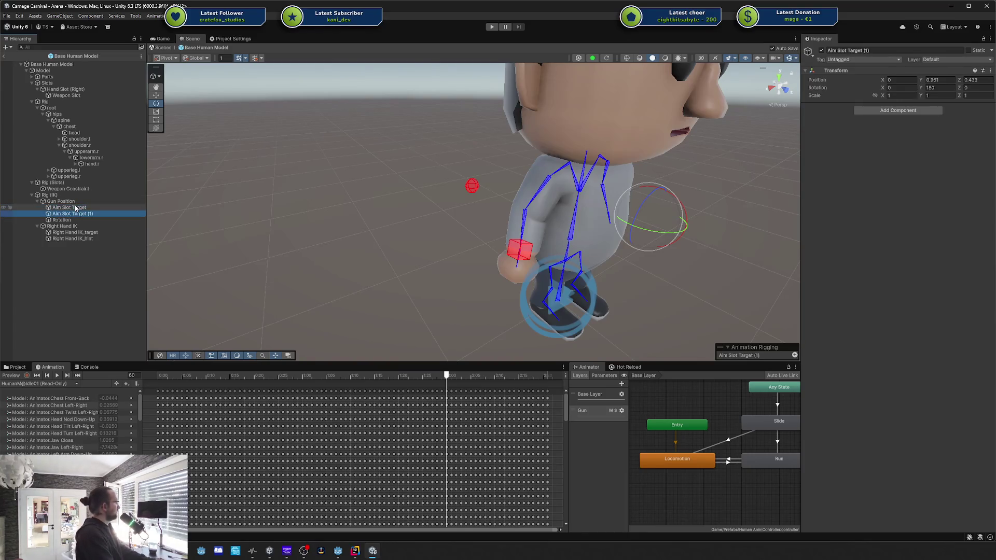
key(Down)
key(Up)
key(F2)
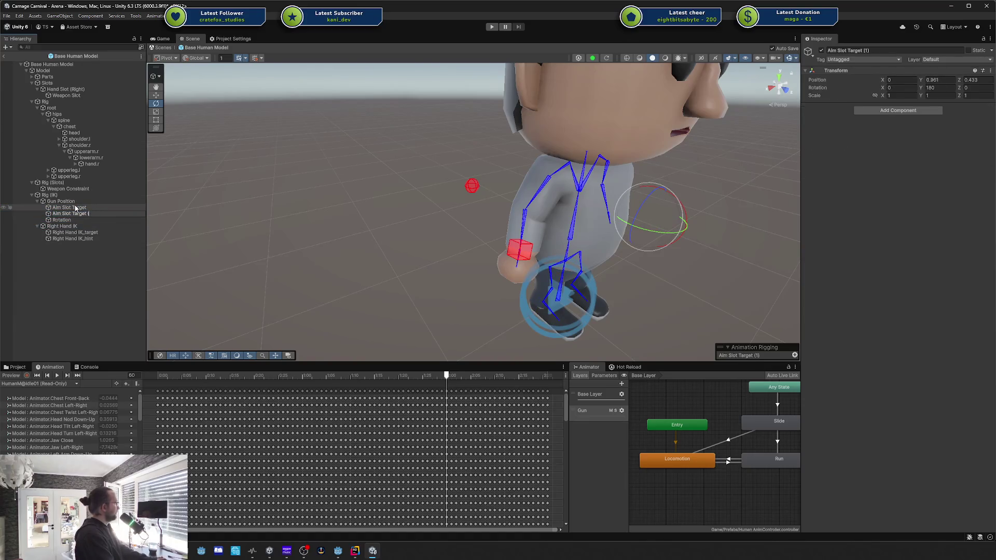
click(75, 213)
key(Delete)
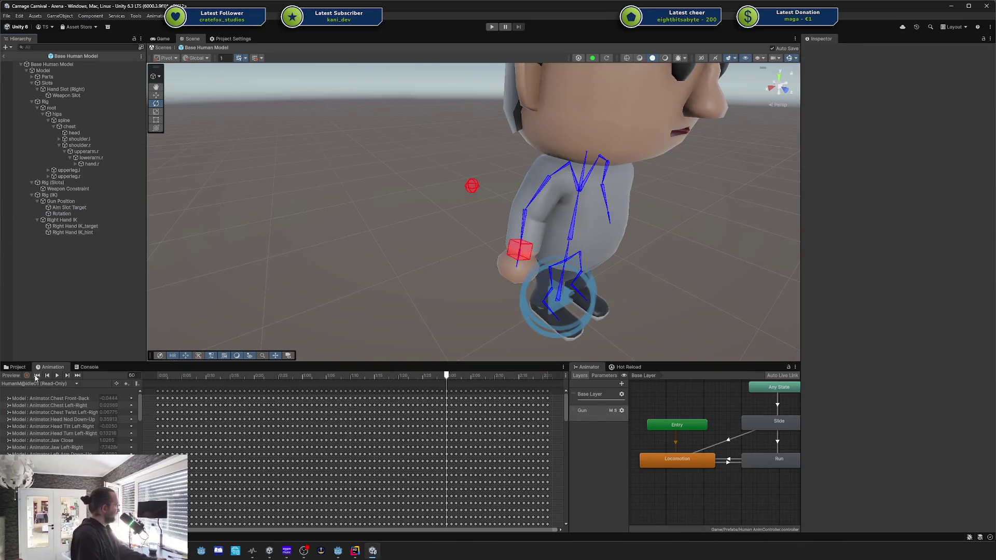
click(16, 376)
Play the preview and move the right-hand IK hint forward along Z toward the character.
click(57, 375)
click(473, 190)
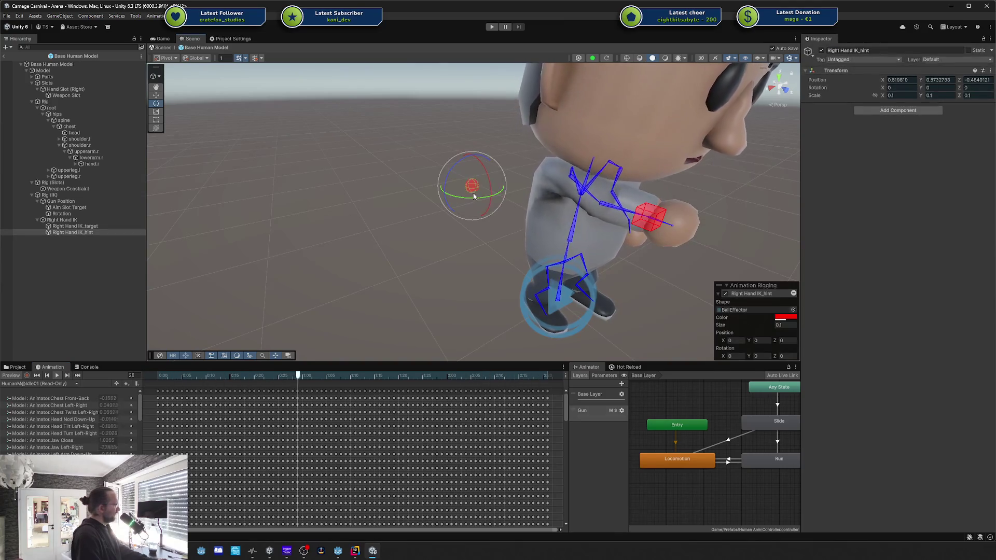
key(w)
mouse_move(483, 196)
mouse_down()
mouse_move(593, 239)
mouse_move(569, 231)
mouse_move(519, 257)
mouse_move(432, 280)
mouse_move(428, 270)
mouse_move(516, 229)
mouse_up()
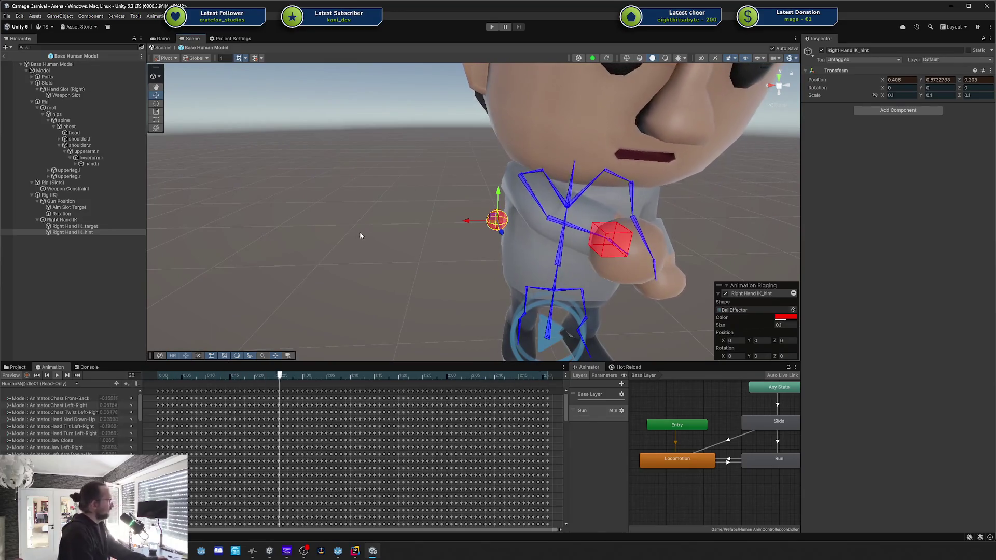
Scrub the clip to frame 17 and tilt the chest and spine bones to angle the torso.
click(556, 264)
key(e)
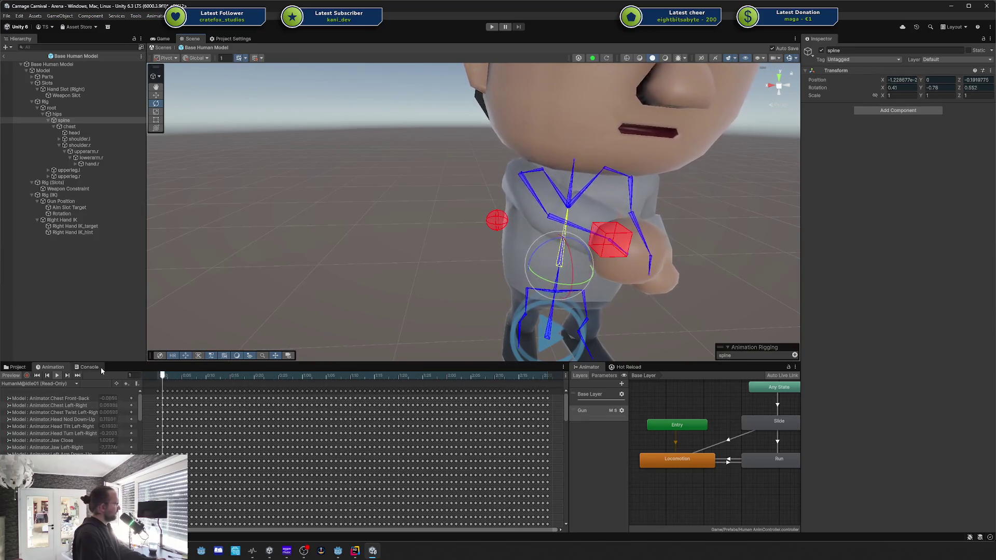
click(568, 193)
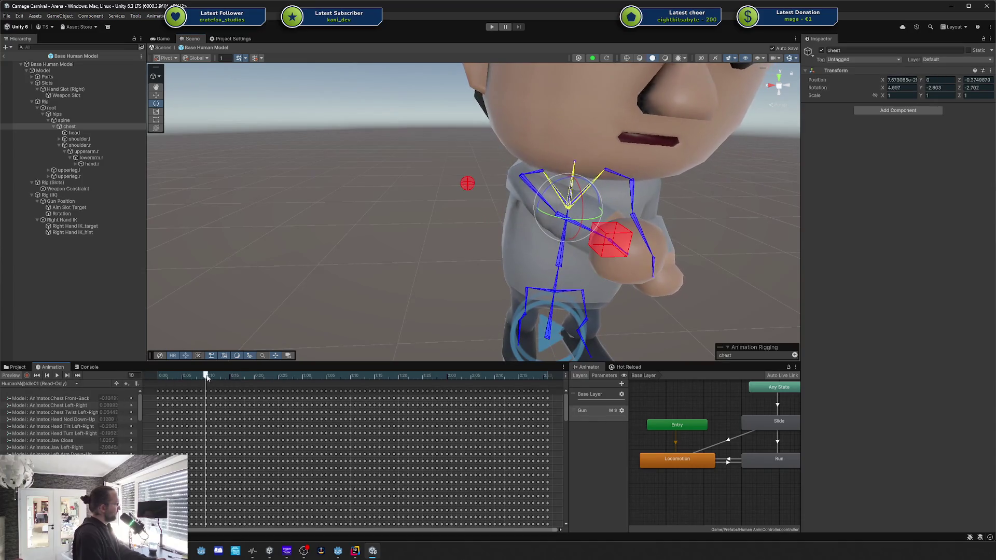
click(182, 379)
mouse_move(182, 382)
mouse_down()
mouse_move(316, 378)
mouse_move(273, 378)
mouse_up()
mouse_move(563, 222)
mouse_down()
mouse_move(585, 228)
mouse_move(559, 251)
mouse_move(571, 259)
mouse_move(423, 213)
mouse_move(444, 232)
mouse_move(551, 242)
mouse_up()
click(580, 251)
click(559, 250)
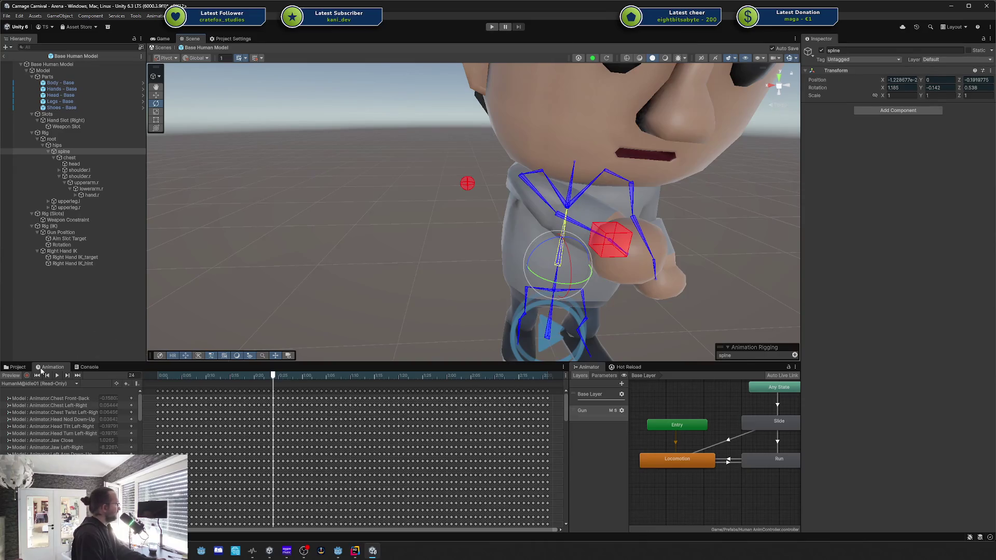
Rename the Rotation object to 'Rotation (Shoulder)'.
click(63, 233)
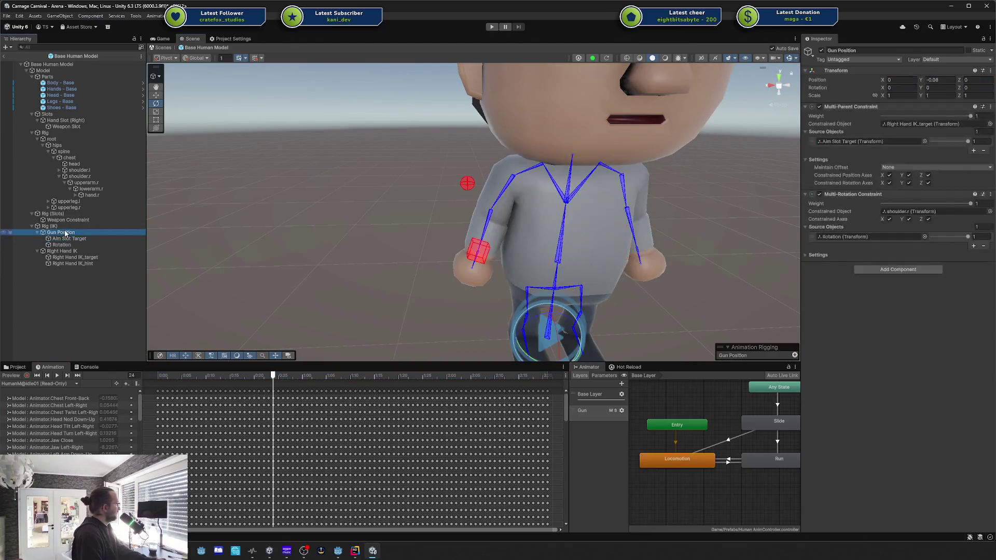
click(89, 244)
click(118, 244)
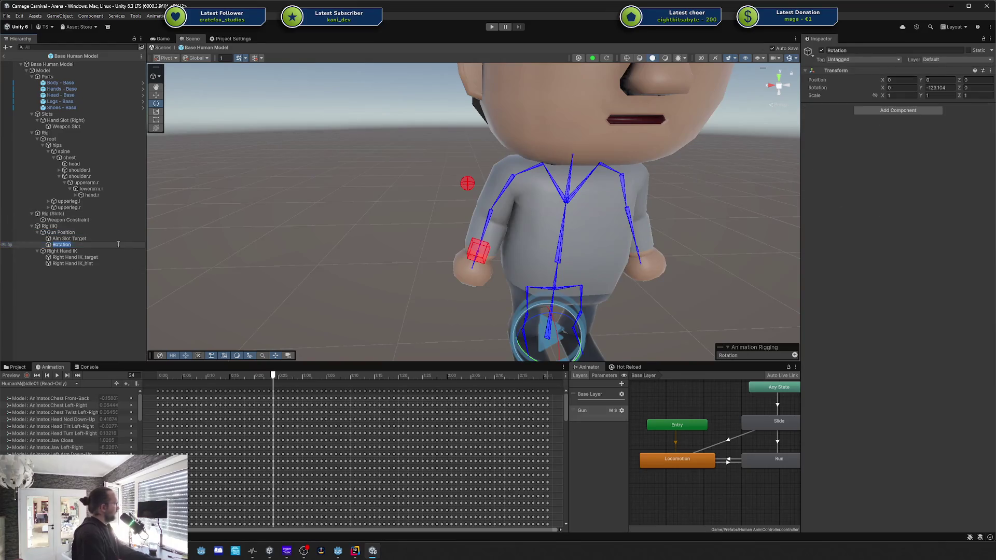
key(End)
text((S)
text())
key(Return)
Duplicate Rotation (Shoulder), name the copy 'Rotation (Body)', and select Gun Position.
key(ctrl+d)
key(F2)
key(End)
key(BackSpace)
key(BackSpace)
key(BackSpace)
key(BackSpace)
key(BackSpace)
text(Body))
key(Return)
click(78, 233)
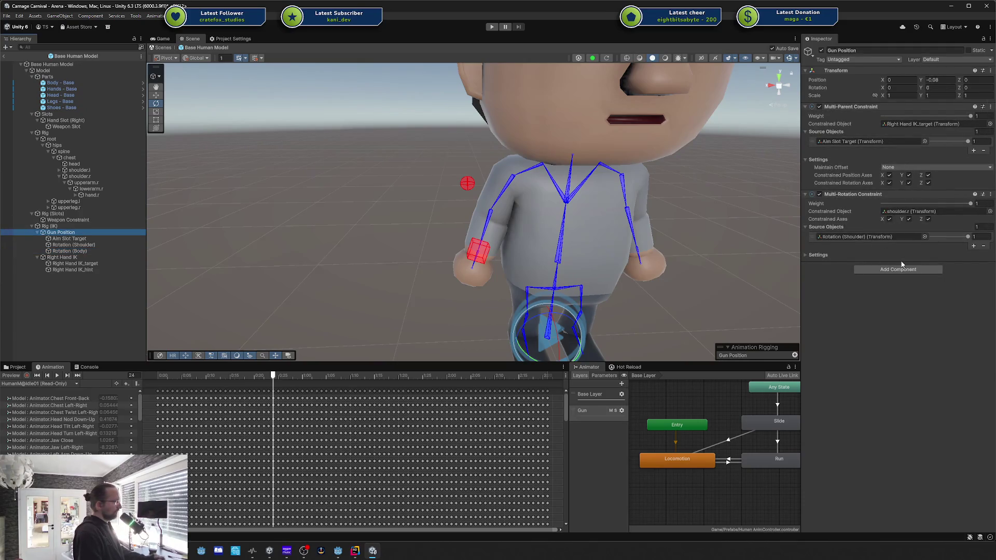
click(888, 270)
Try adding a second Multi-Rotation Constraint to Gun Position and dismiss the invalid operation warning.
key(Escape)
click(825, 255)
click(831, 255)
click(887, 271)
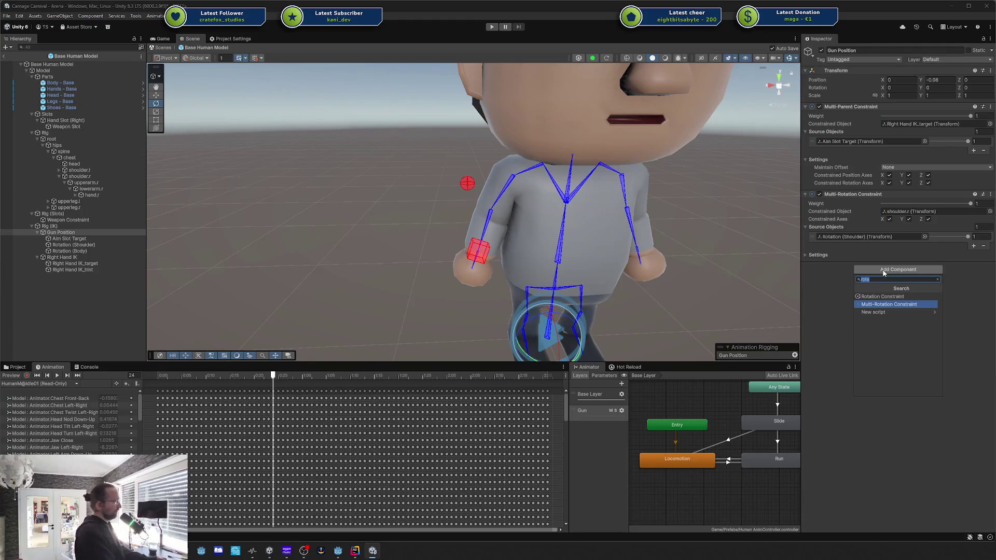
key(Return)
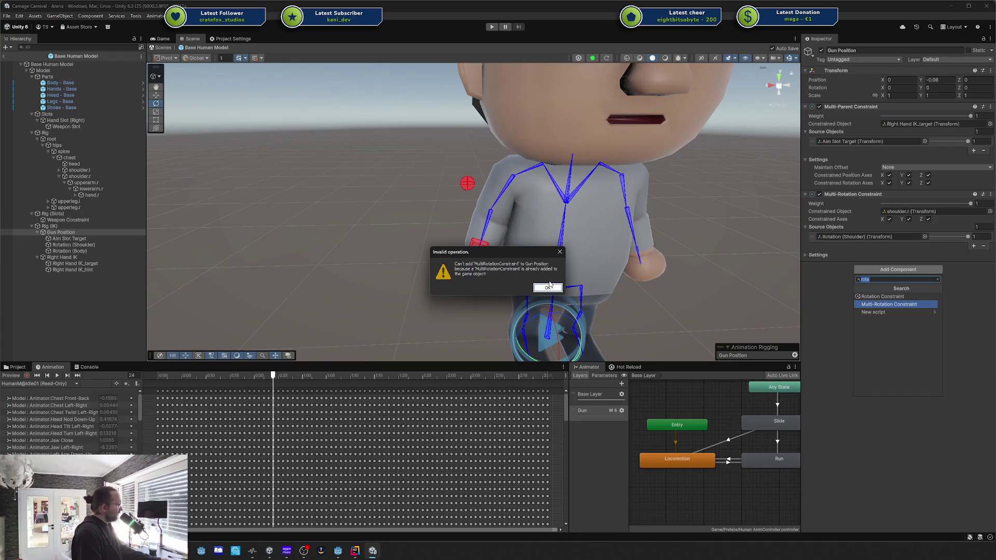
click(548, 287)
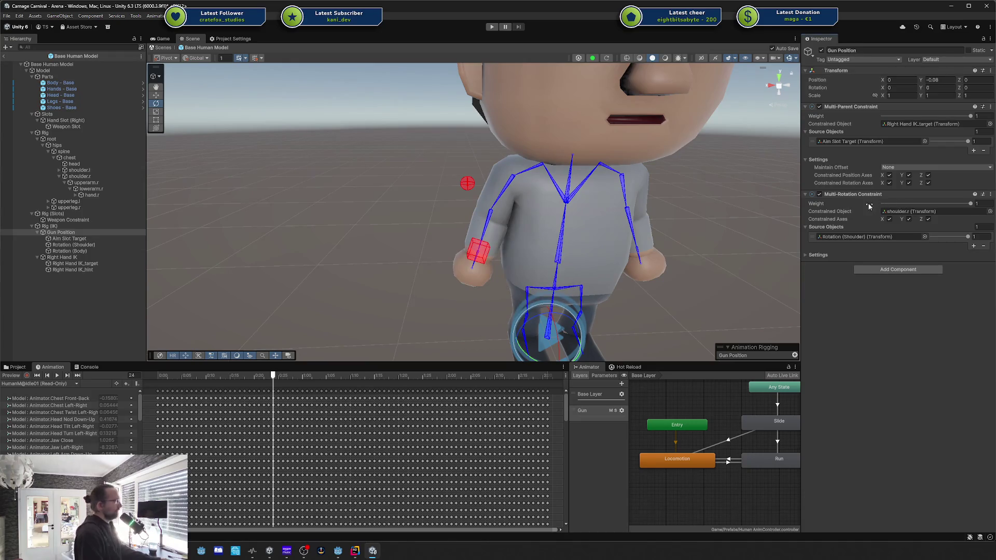
Add a Multi-Rotation Constraint to Rotation (Body) with itself as source and the chest as constrained object.
click(92, 244)
click(92, 252)
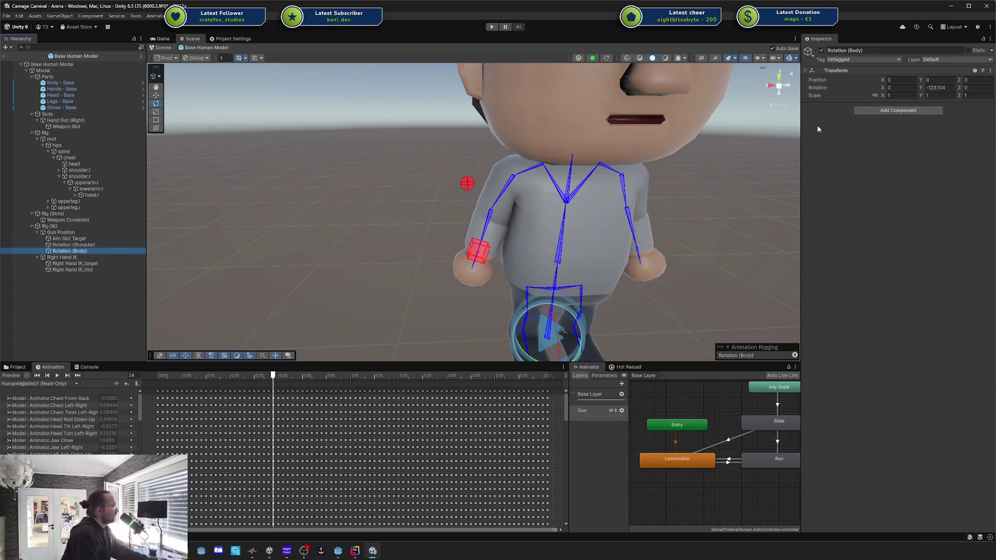
click(913, 110)
key(Return)
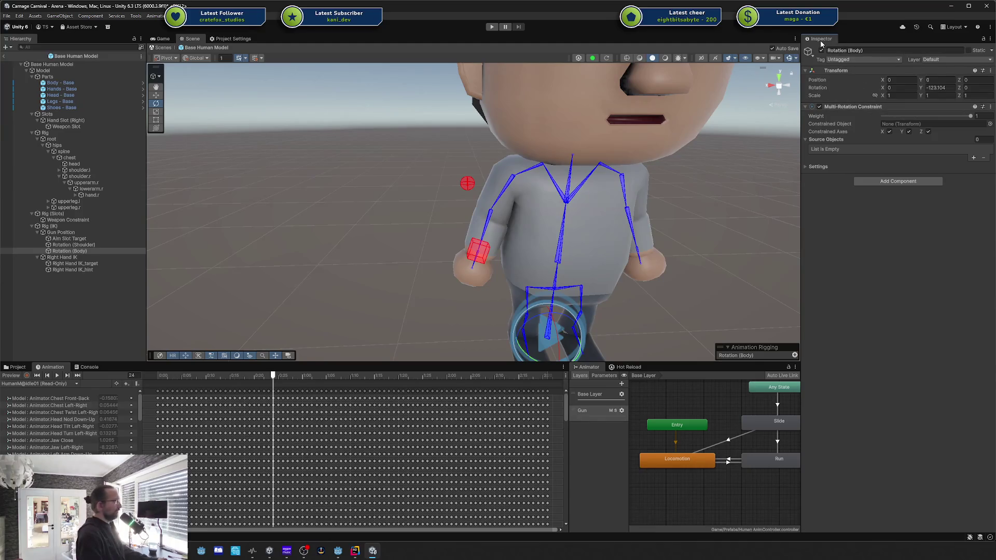
drag(72, 245, 900, 182)
mouse_move(899, 140)
mouse_down()
mouse_move(896, 130)
mouse_move(825, 148)
mouse_up()
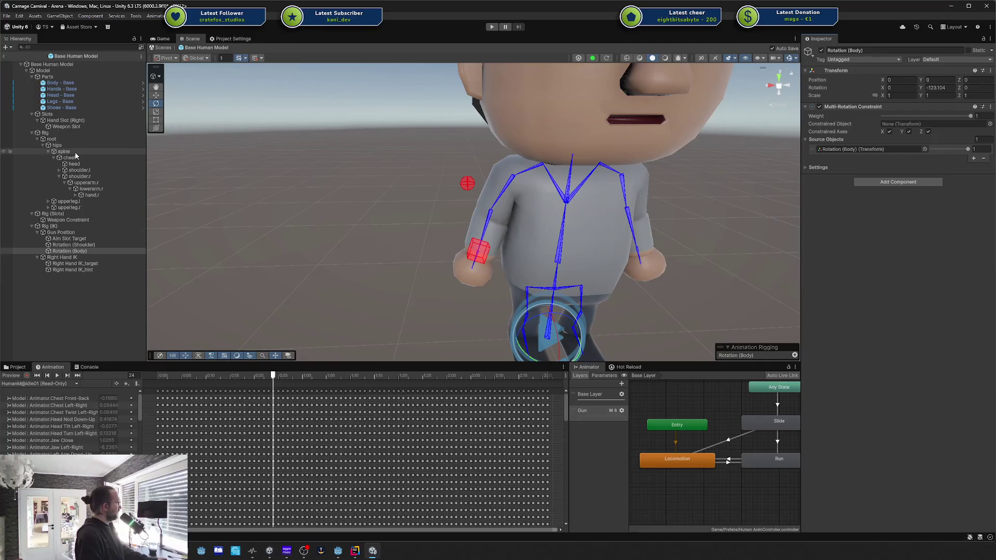
drag(72, 162, 822, 143)
drag(929, 129, 913, 124)
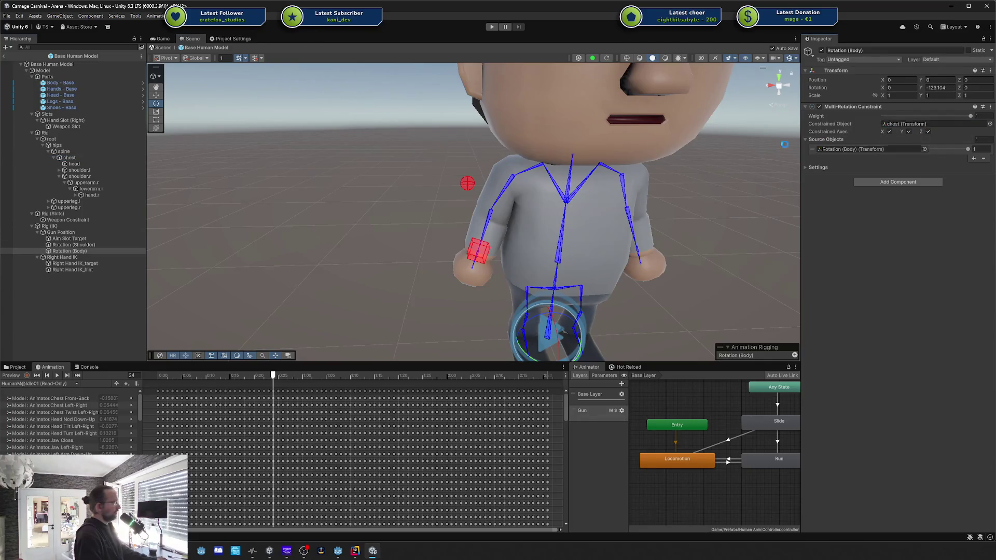
Set Rotation (Body)'s rotation to 90, -25, 0 and switch the constrained object to the spine.
click(13, 378)
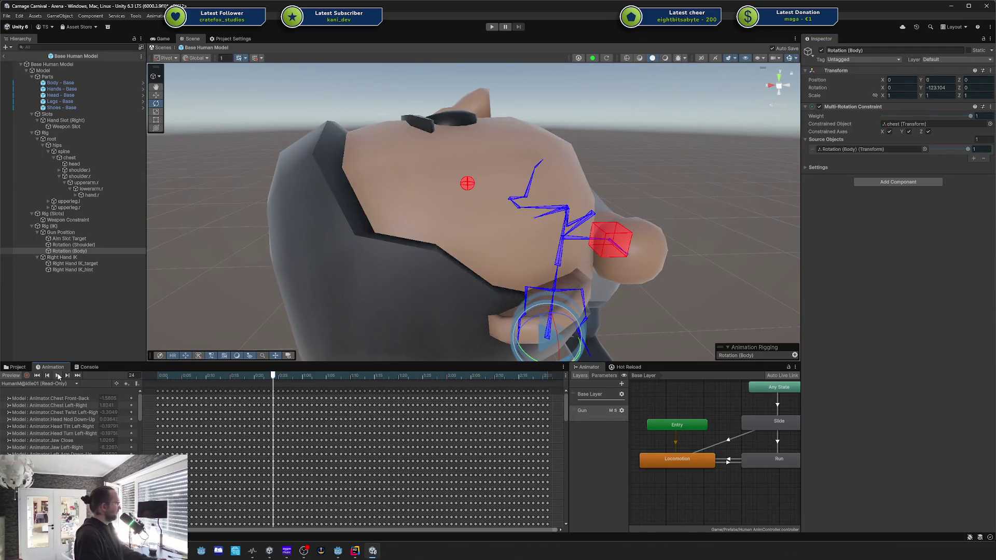
text(0)
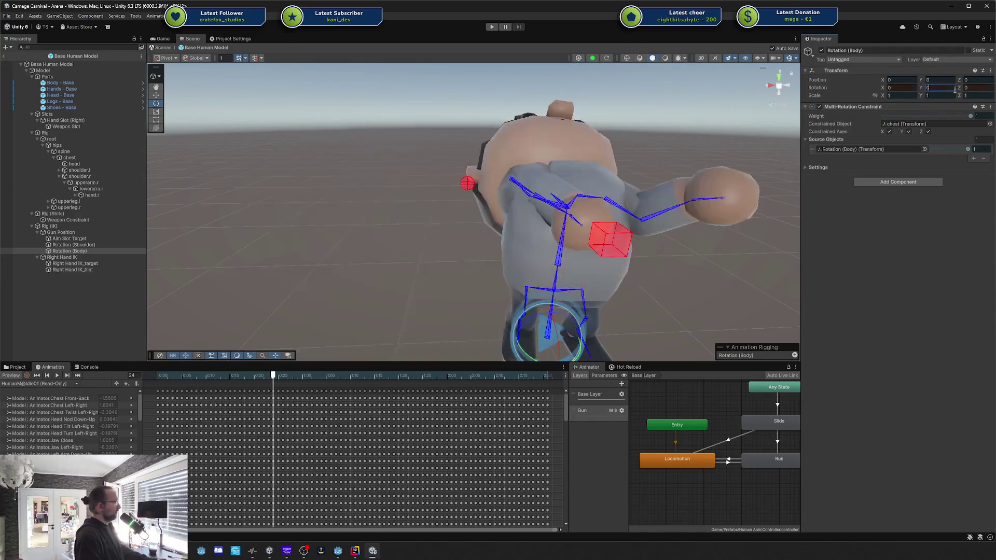
mouse_move(885, 90)
mouse_down()
mouse_move(838, 90)
mouse_move(965, 98)
mouse_move(28, 155)
mouse_move(300, 191)
mouse_move(31, 167)
mouse_up()
click(895, 87)
text(90)
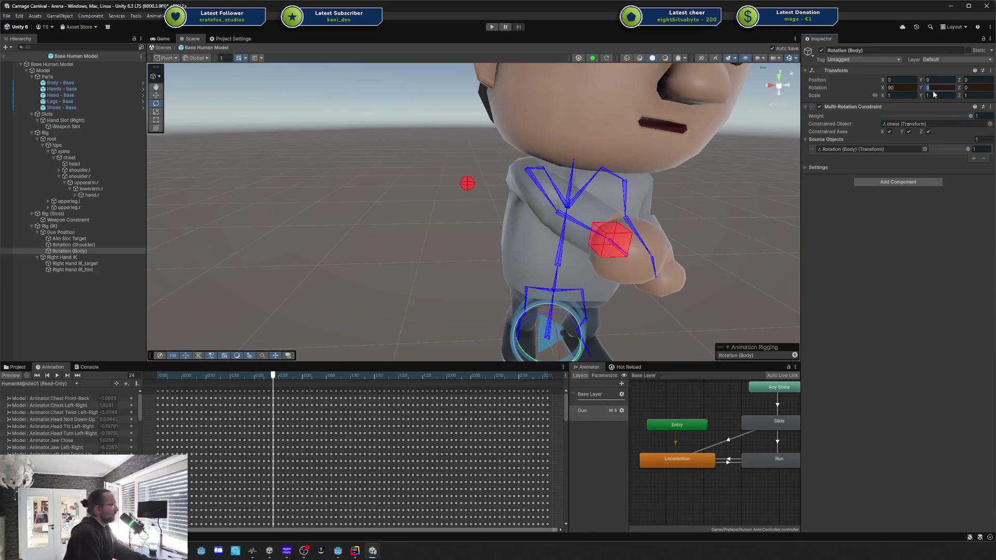
mouse_move(924, 91)
mouse_down()
mouse_move(653, 122)
mouse_move(571, 150)
mouse_move(650, 146)
mouse_move(514, 158)
mouse_move(605, 153)
mouse_move(597, 156)
mouse_up()
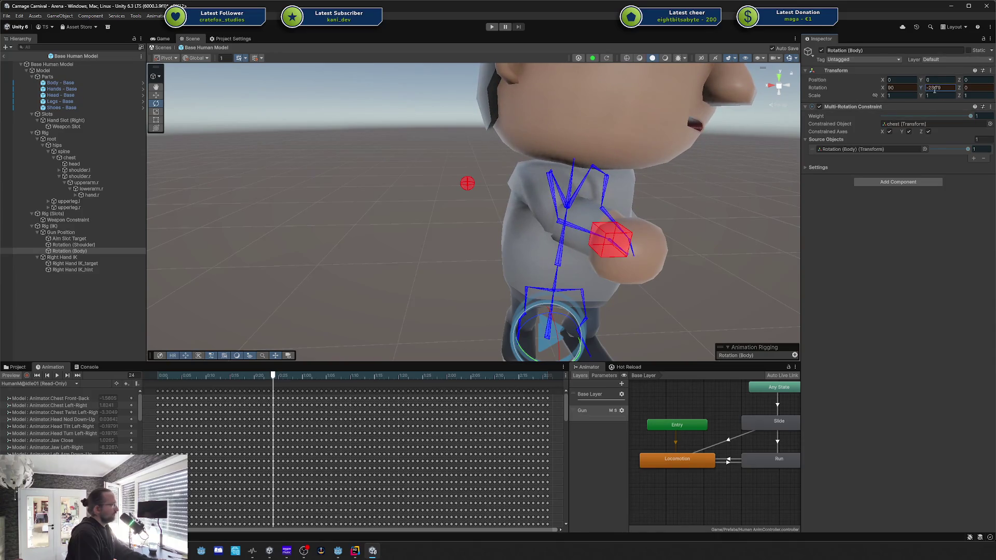
key(BackSpace)
key(BackSpace)
key(BackSpace)
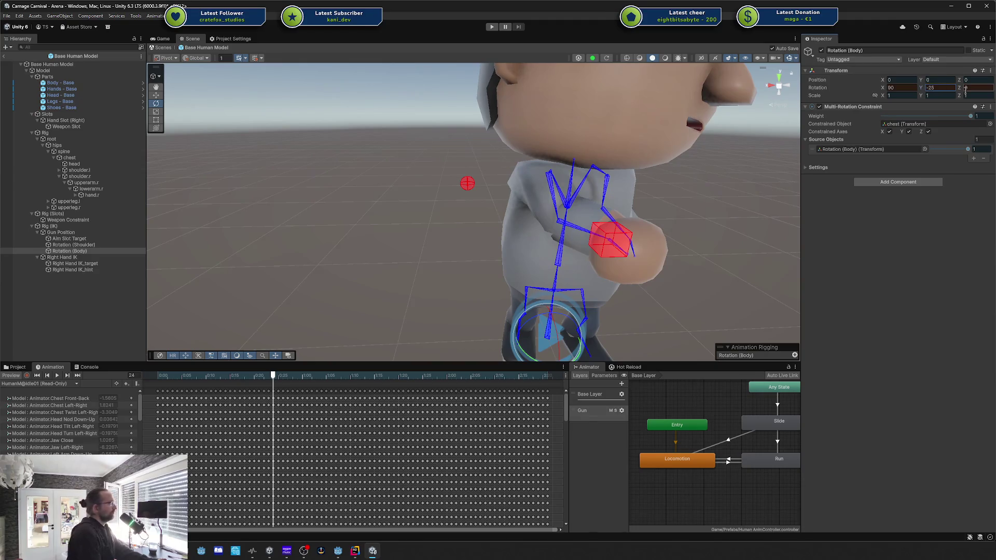
mouse_move(630, 273)
mouse_down()
mouse_move(541, 261)
mouse_move(485, 277)
mouse_move(600, 253)
mouse_up()
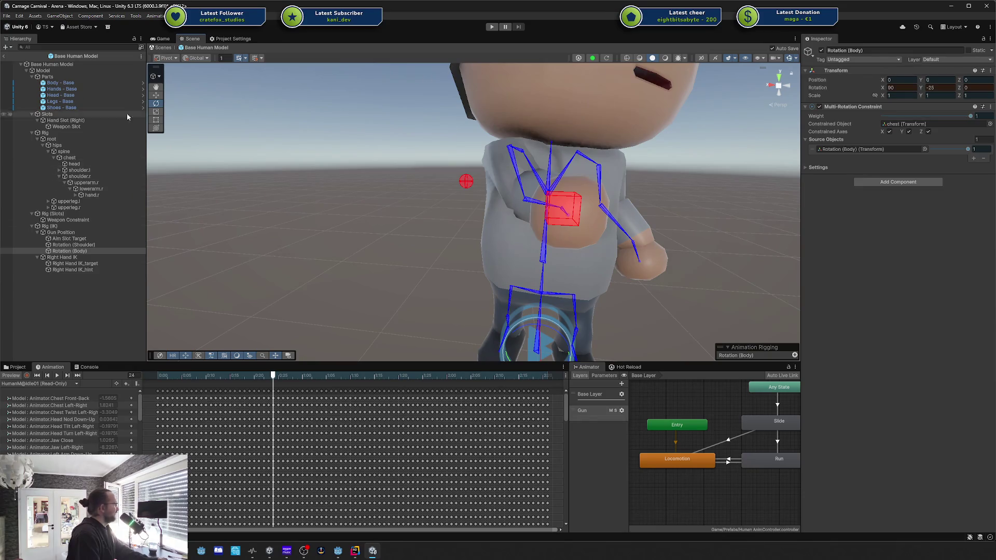
mouse_move(70, 158)
mouse_down()
mouse_move(922, 147)
mouse_move(905, 127)
mouse_up()
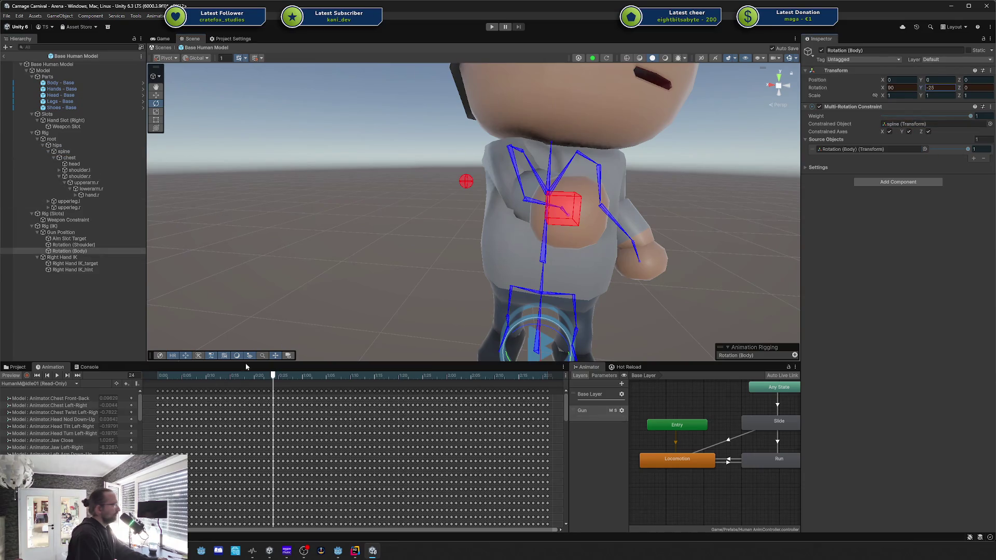
click(16, 376)
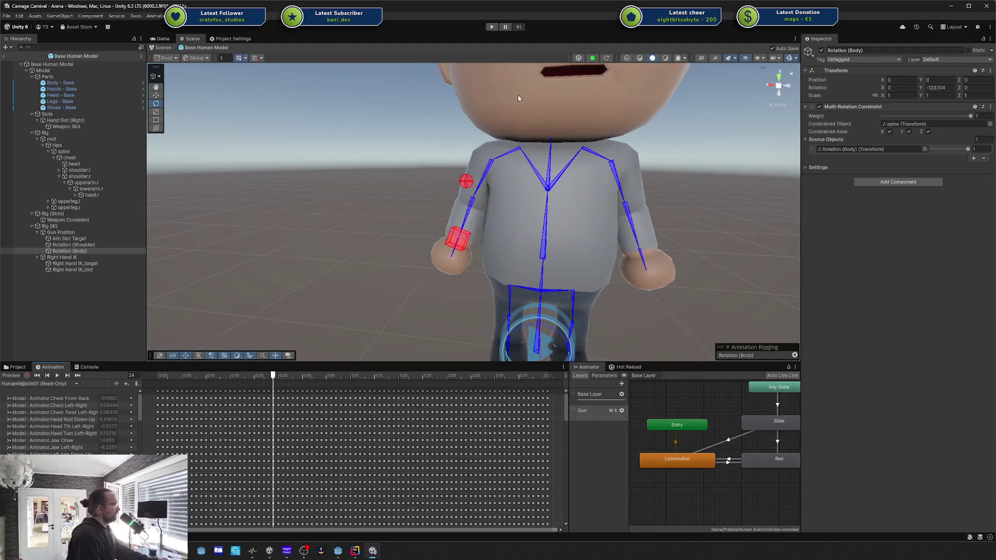
Set Rotation (Body)'s rotation to X 90, Y -35, Z 0 with the animation preview on.
click(12, 377)
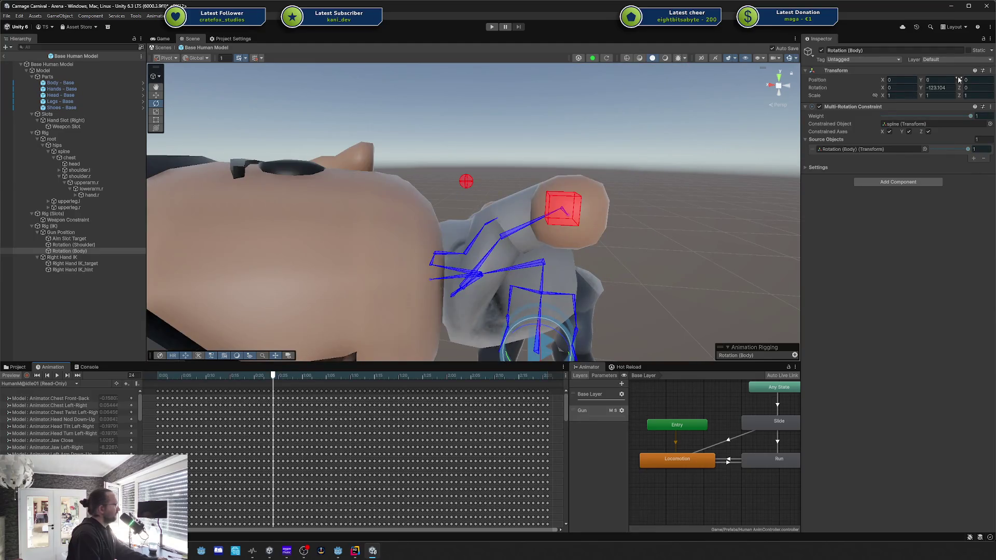
text(90)
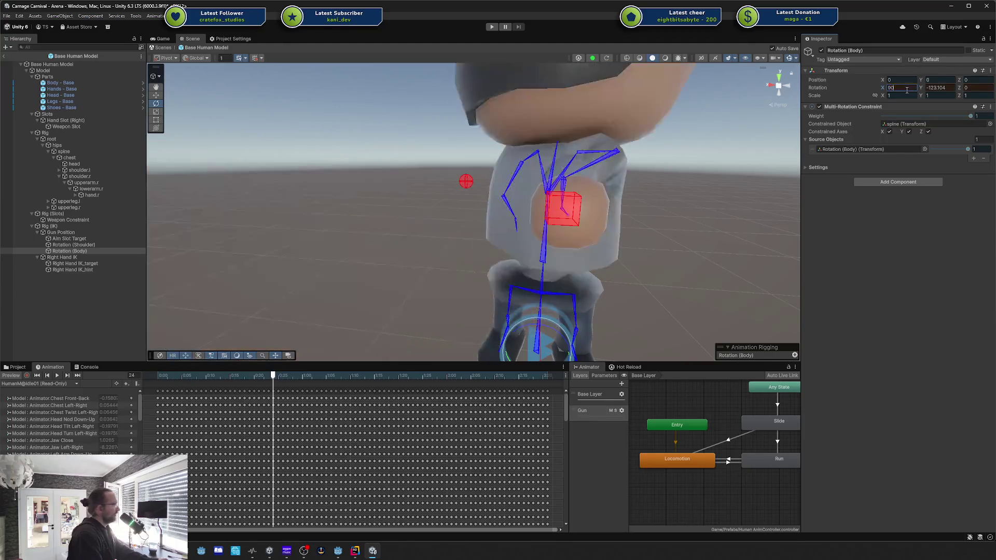
text(-)
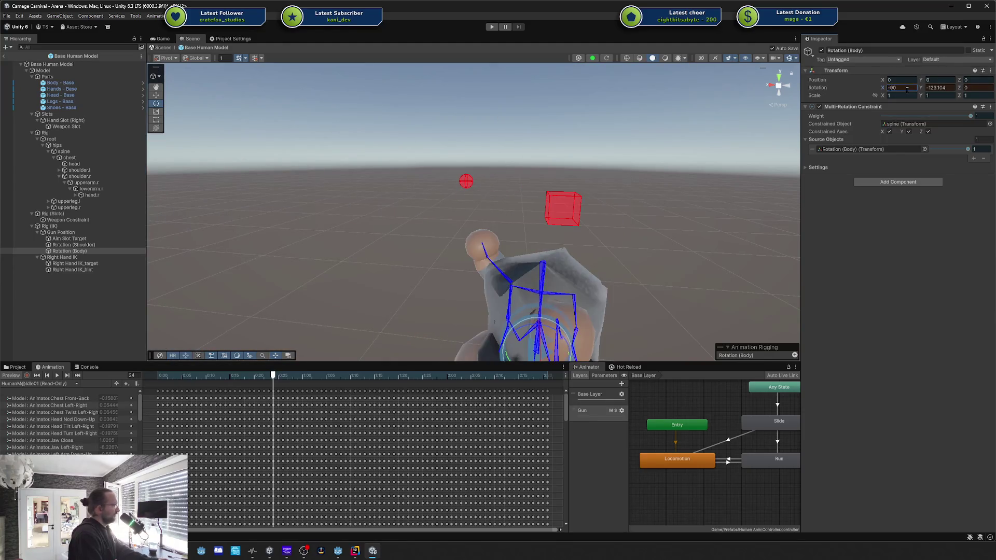
key(BackSpace)
key(BackSpace)
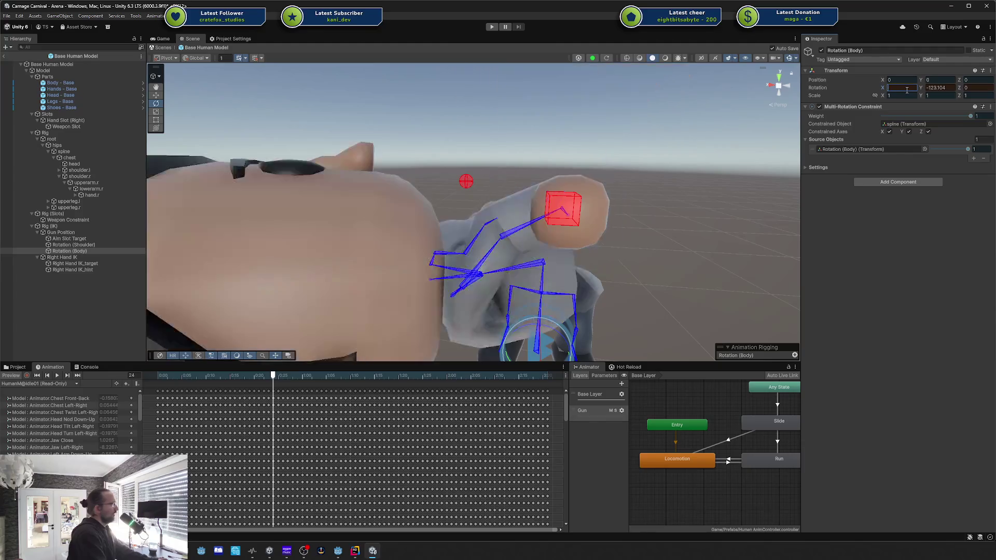
click(933, 87)
text(0)
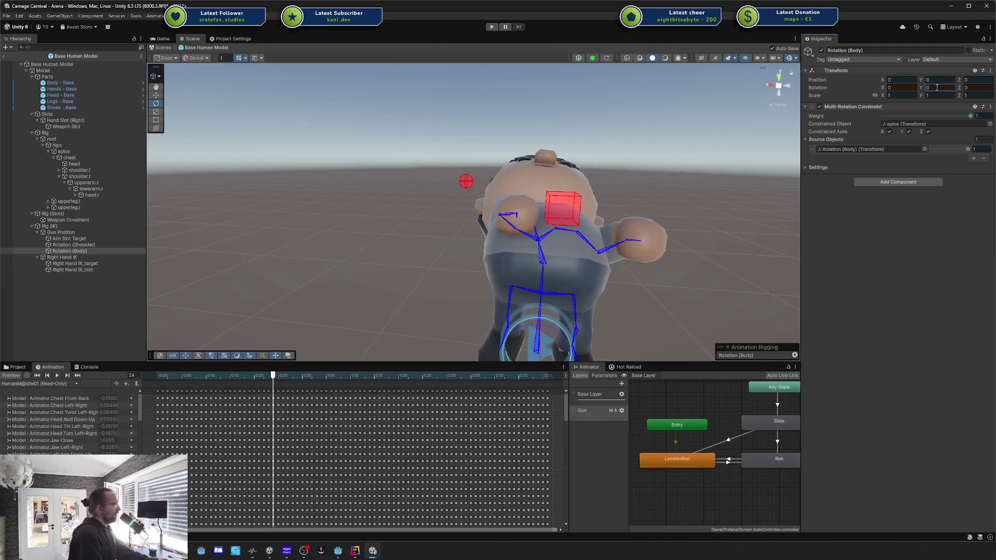
text(90)
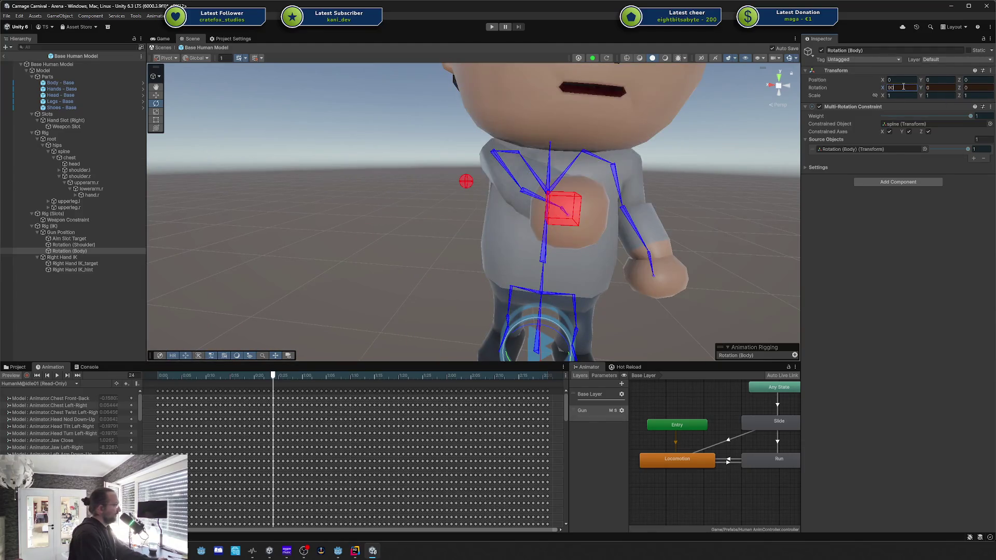
mouse_move(921, 87)
mouse_down()
mouse_move(446, 114)
mouse_move(450, 126)
mouse_move(474, 129)
mouse_move(597, 128)
mouse_up()
mouse_move(787, 112)
mouse_down()
mouse_move(902, 111)
mouse_move(737, 95)
mouse_move(518, 102)
mouse_up()
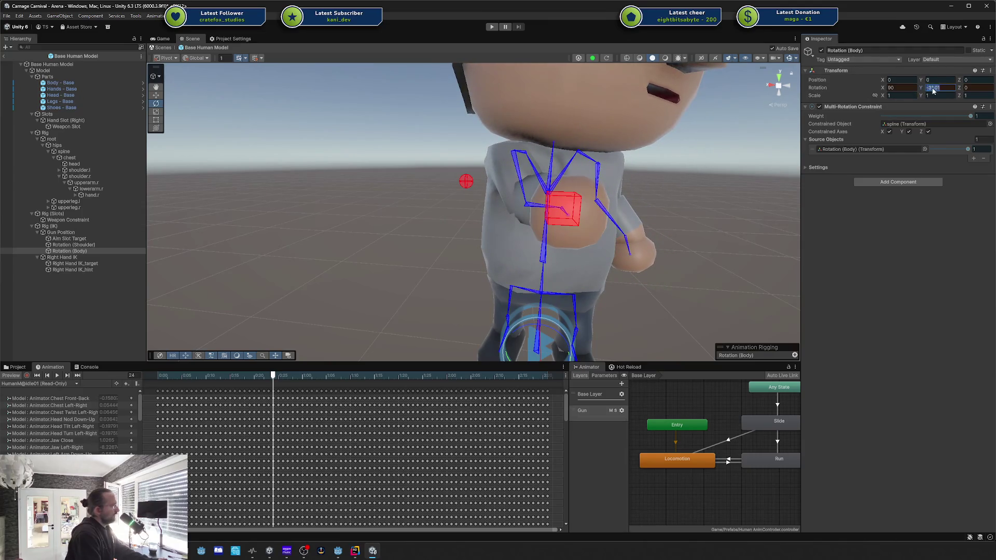
text(-35)
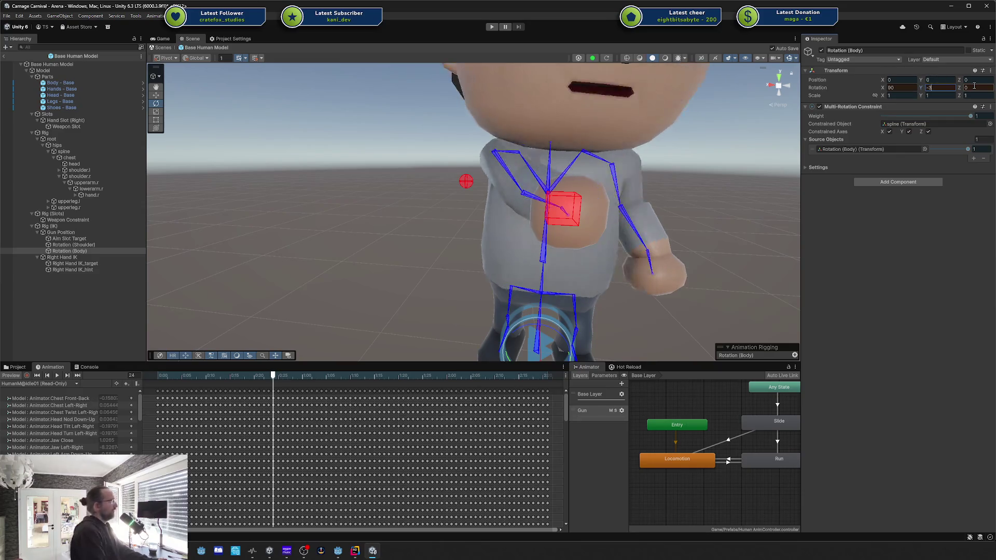
key(Return)
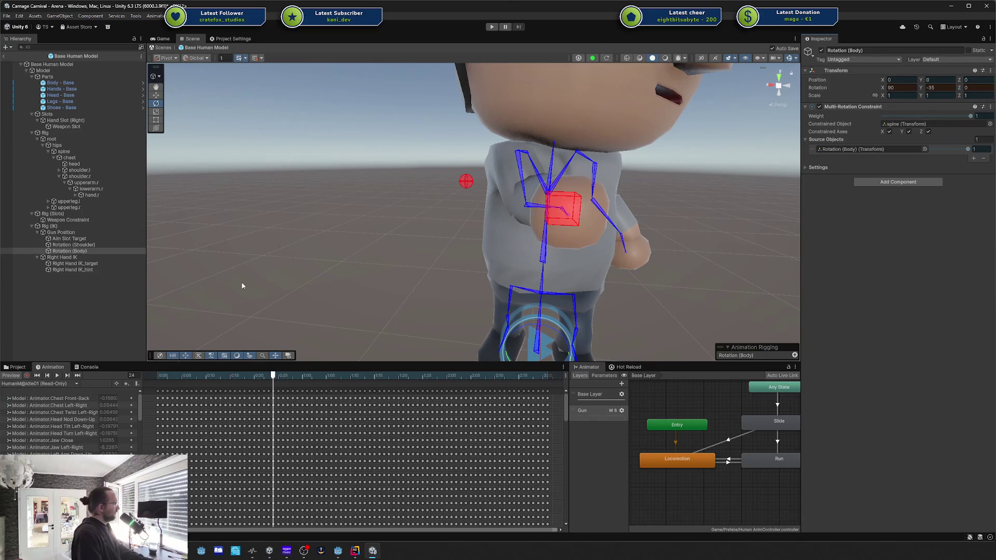
Toggle the animation preview off and on to compare poses from a side angle.
click(25, 377)
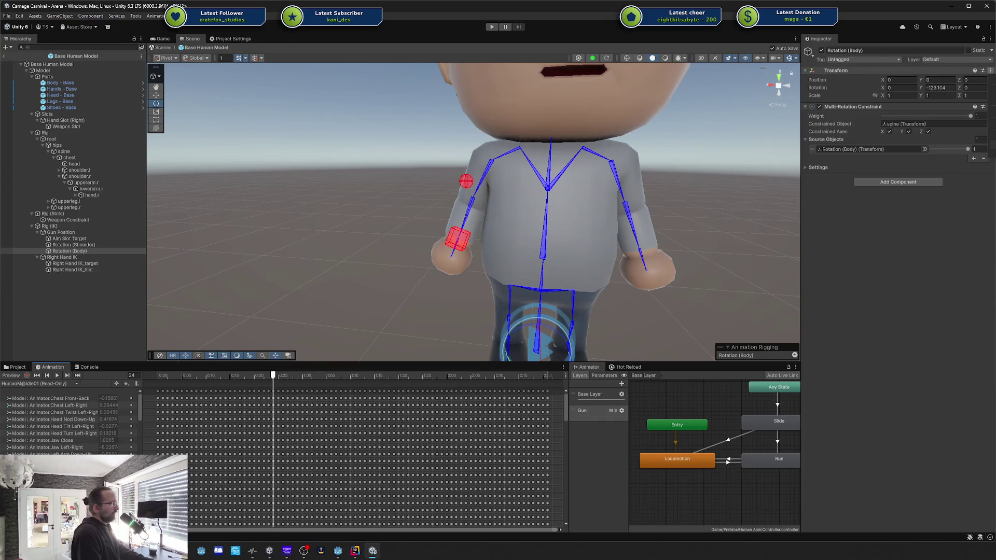
click(24, 375)
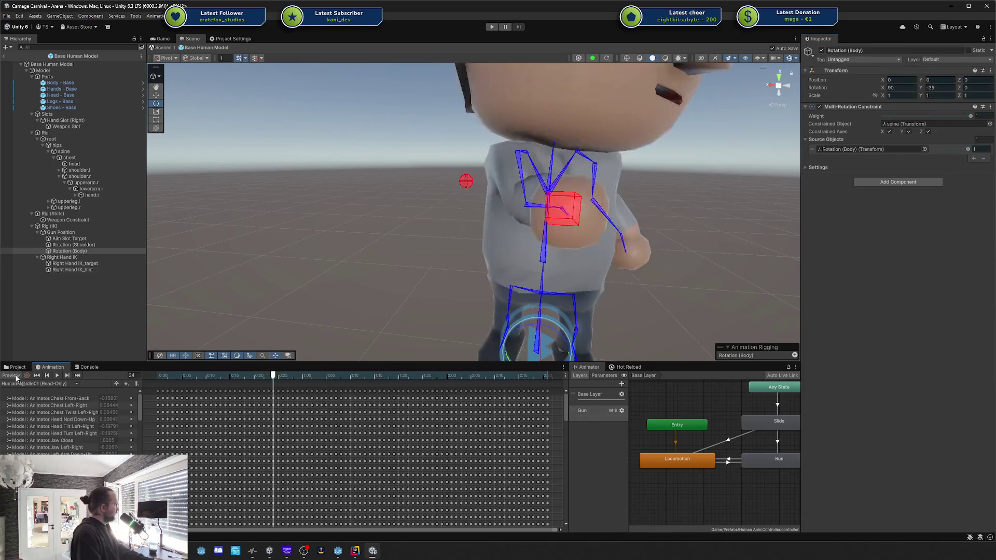
mouse_move(646, 166)
mouse_down()
mouse_move(616, 212)
mouse_move(638, 251)
mouse_move(306, 246)
mouse_up()
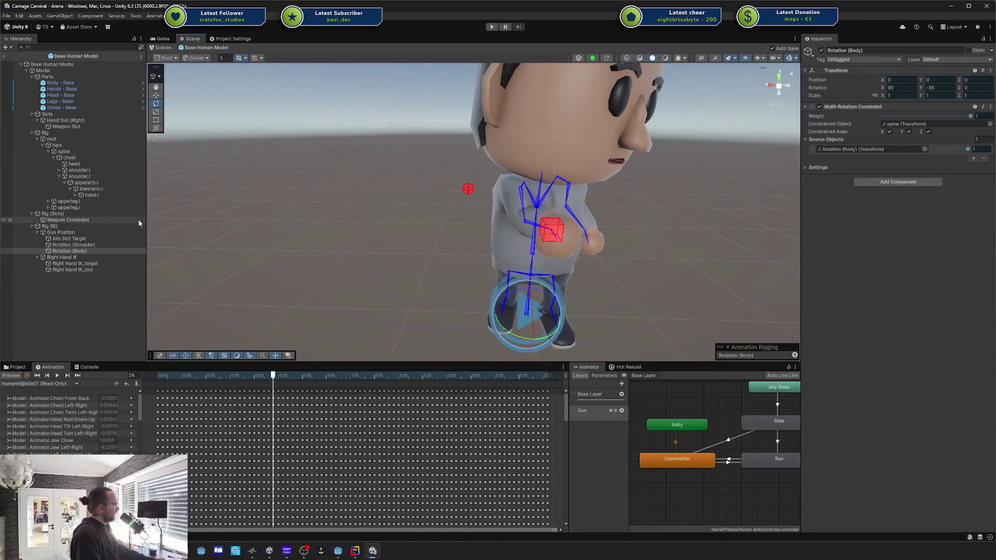
Select the Aim Slot Target with the Move tool, orbit closer to the character, and undo its last move.
click(74, 239)
key(w)
mouse_move(650, 223)
mouse_down()
mouse_move(452, 297)
mouse_move(395, 304)
mouse_move(434, 260)
mouse_move(443, 278)
mouse_move(429, 285)
mouse_up()
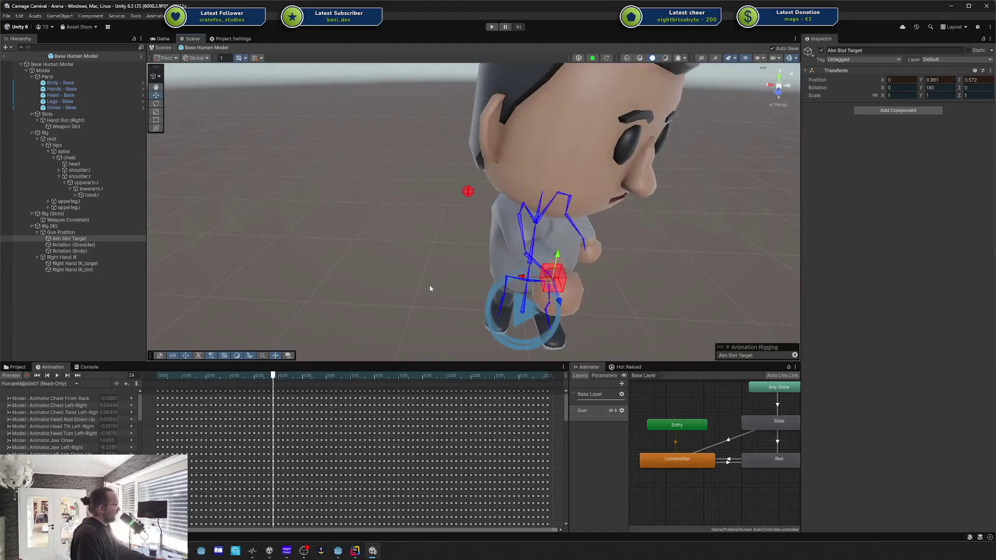
key(ctrl+z)
Move the right-hand IK hint lower, then select the right-hand IK target.
click(468, 192)
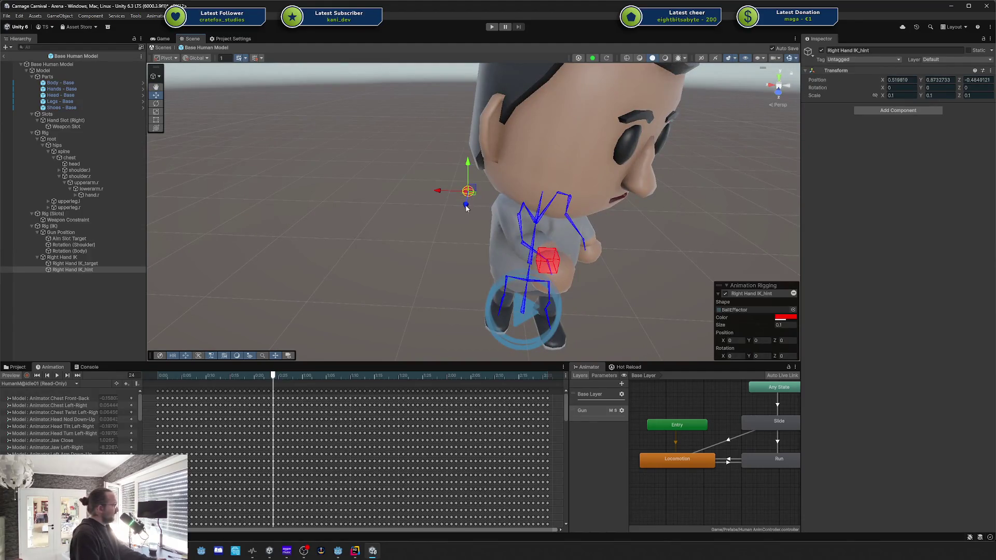
drag(457, 189, 426, 259)
click(542, 256)
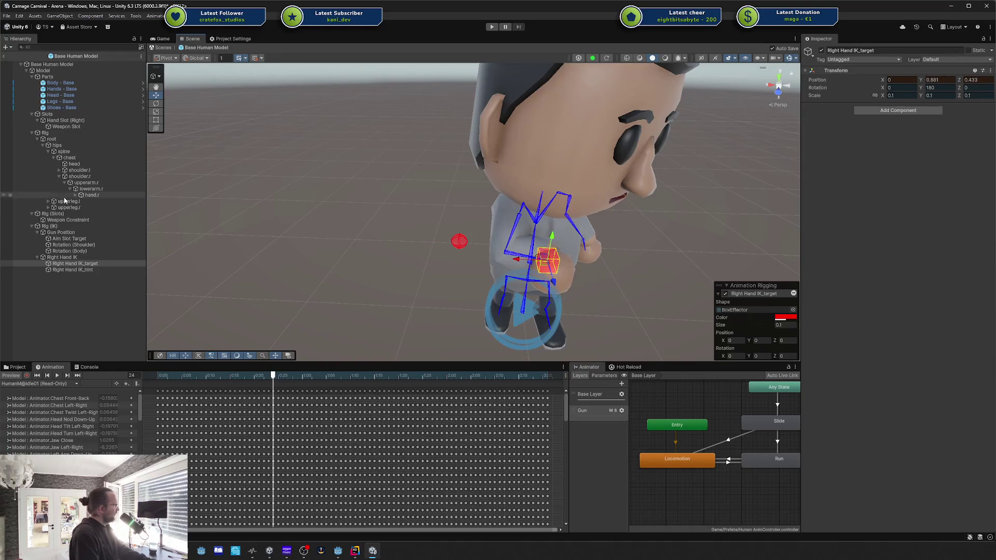
Push the Aim Slot Target forward to Z 0.593, then further to Z 0.682.
click(68, 239)
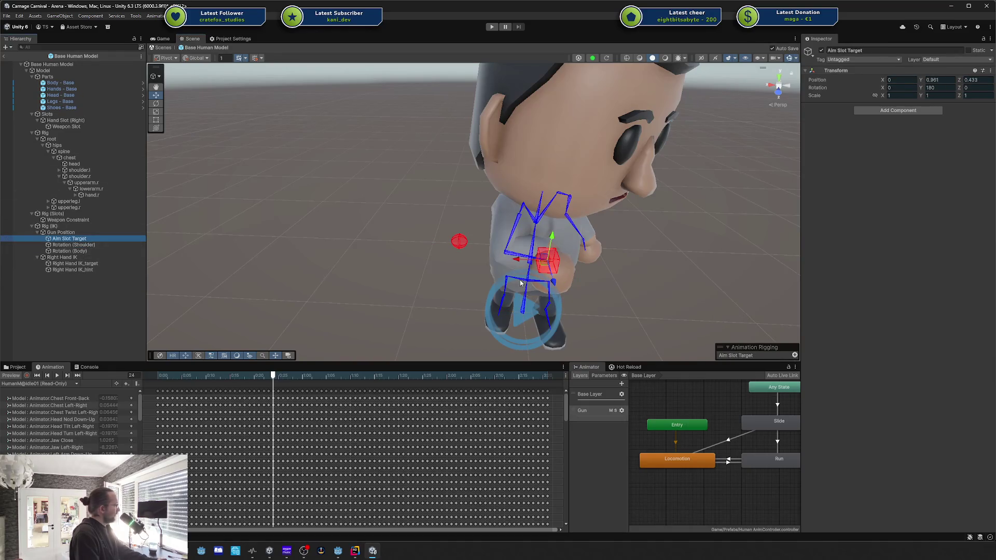
mouse_move(550, 283)
mouse_down()
mouse_move(548, 292)
mouse_move(609, 256)
mouse_move(467, 231)
mouse_up()
drag(284, 209, 278, 211)
click(317, 207)
key(e)
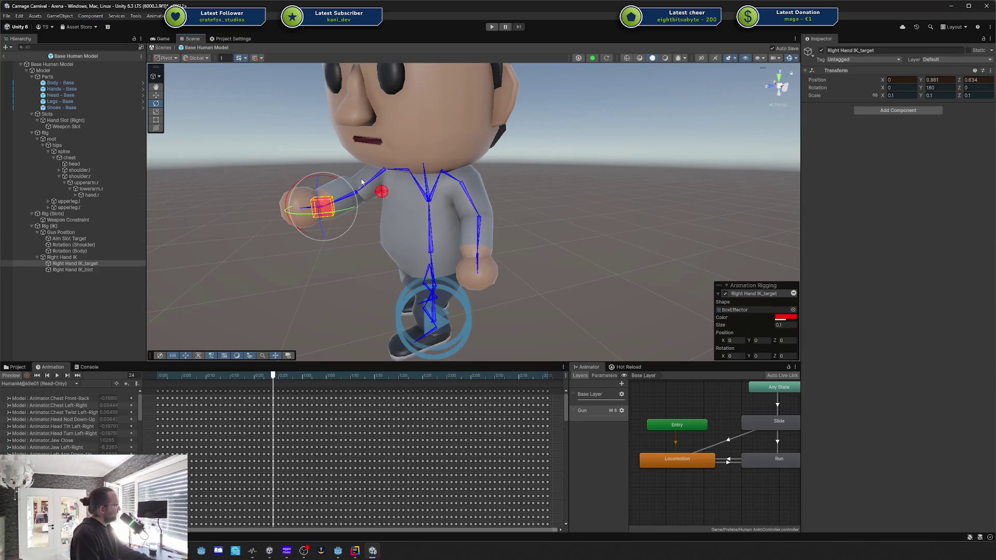
click(320, 207)
key(w)
Bring the Aim Slot Target back to Z 0.618.
click(86, 238)
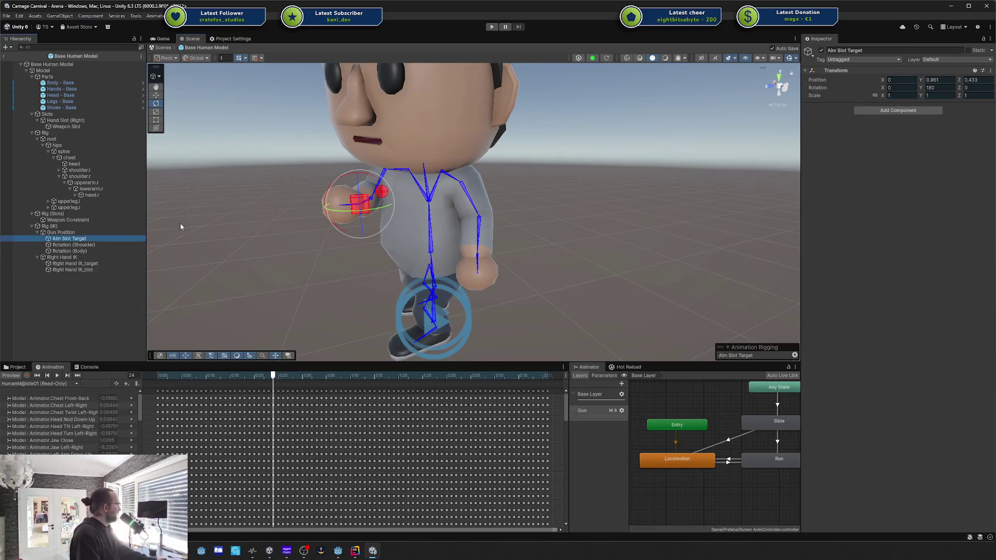
mouse_move(326, 209)
mouse_down()
mouse_move(291, 209)
mouse_move(324, 233)
mouse_move(380, 446)
mouse_move(363, 337)
mouse_move(279, 113)
mouse_move(559, 204)
mouse_move(507, 186)
mouse_move(546, 122)
mouse_move(653, 235)
mouse_move(656, 254)
mouse_move(530, 200)
mouse_up()
key(e)
key(w)
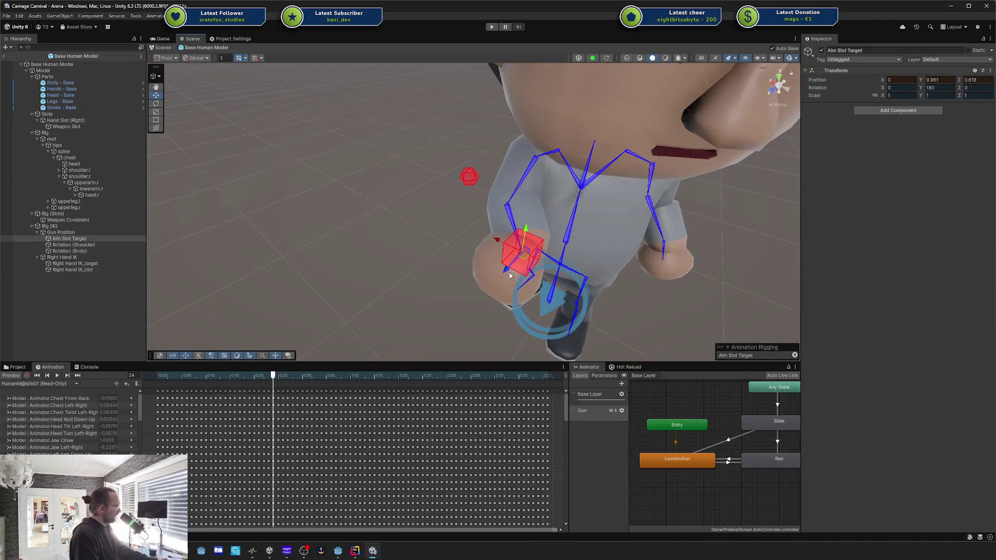
Nudge the Aim Slot Target from Z 0.618 to 0.64, ahead of the handslot.r bone.
click(503, 272)
click(499, 277)
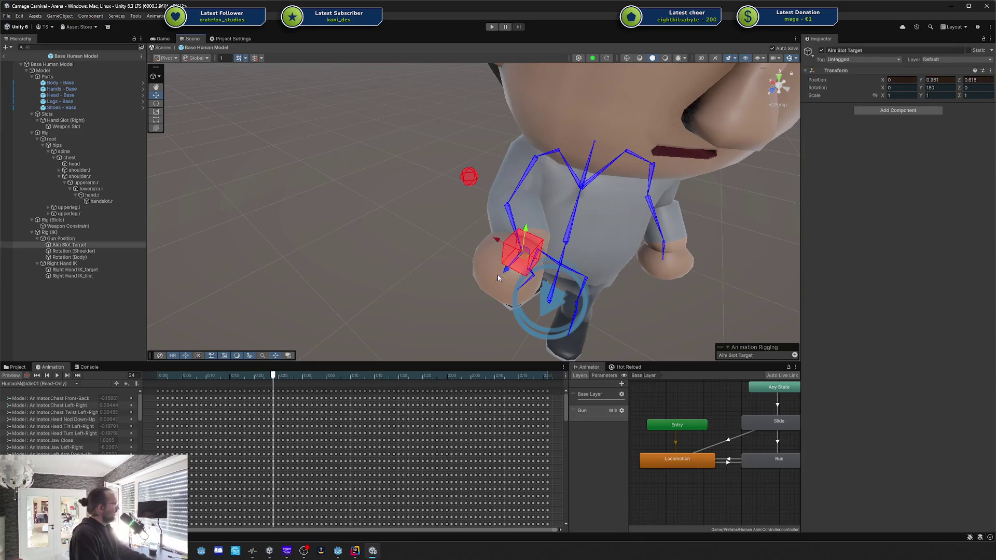
click(69, 245)
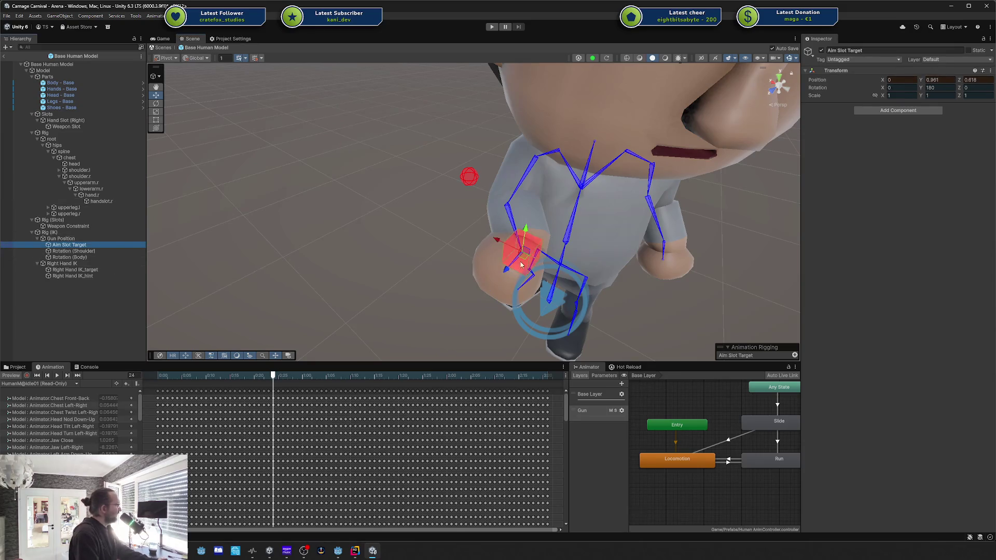
mouse_move(507, 271)
mouse_down()
mouse_move(608, 201)
mouse_move(573, 165)
mouse_up()
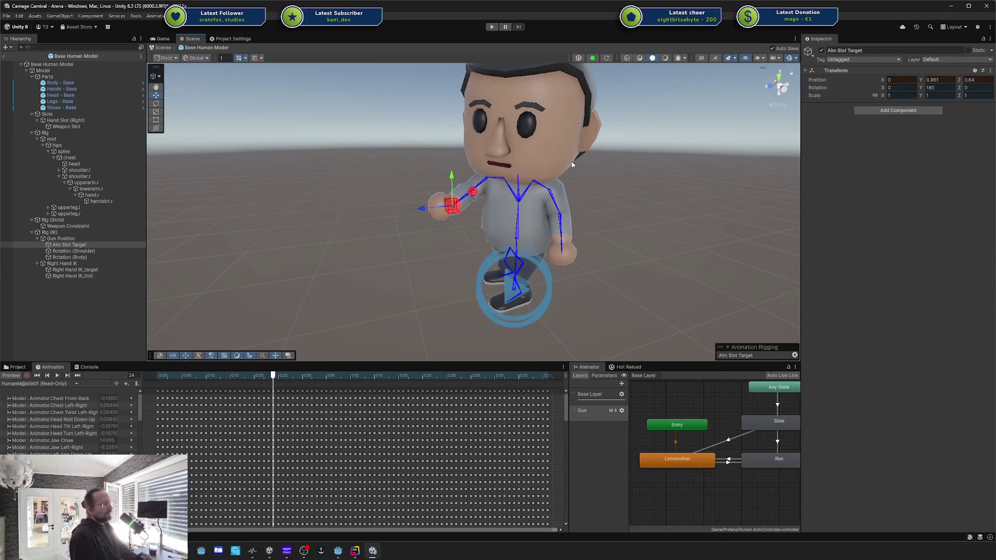
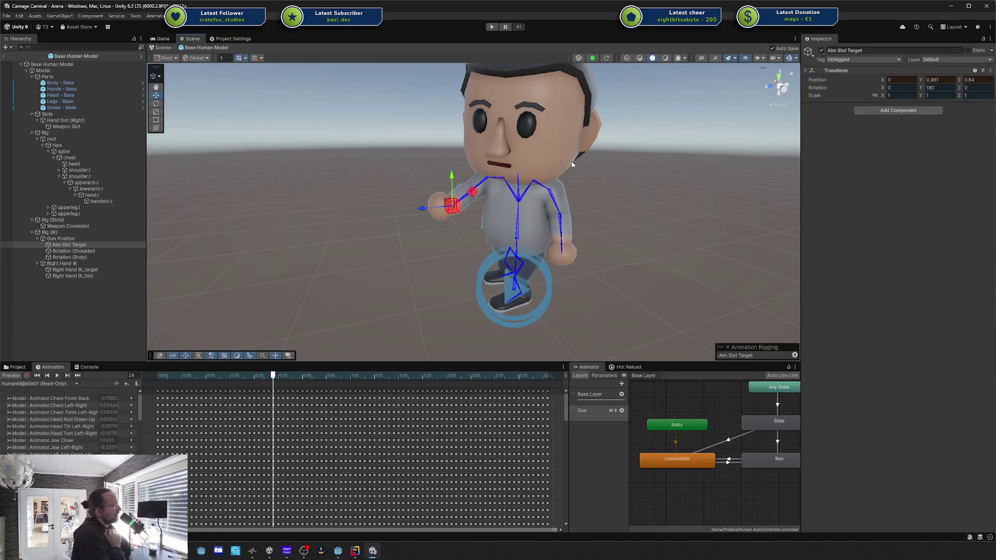
Deactivate Gun Position and its children with Alt+Shift+A, and preview the lowered arm.
click(71, 239)
key(alt+shift+a)
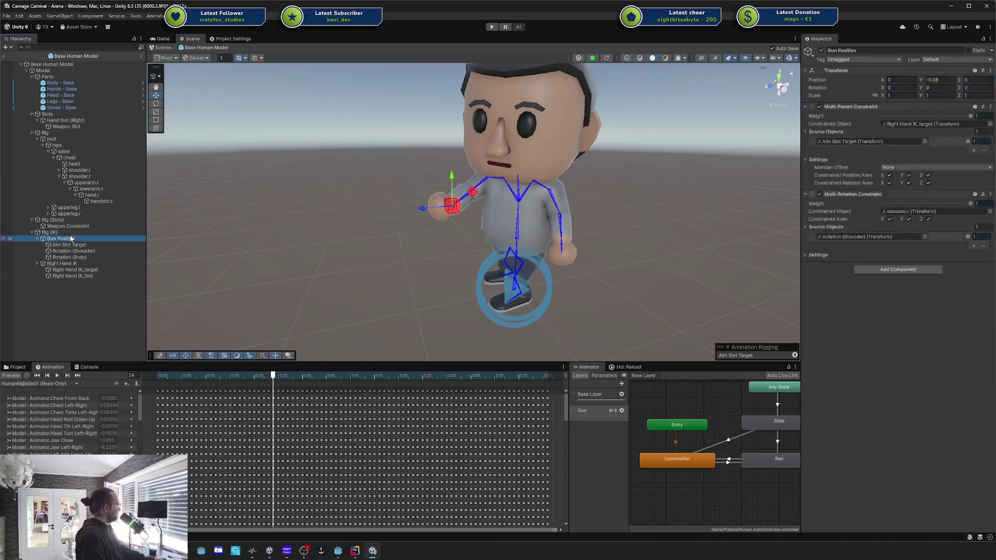
click(19, 377)
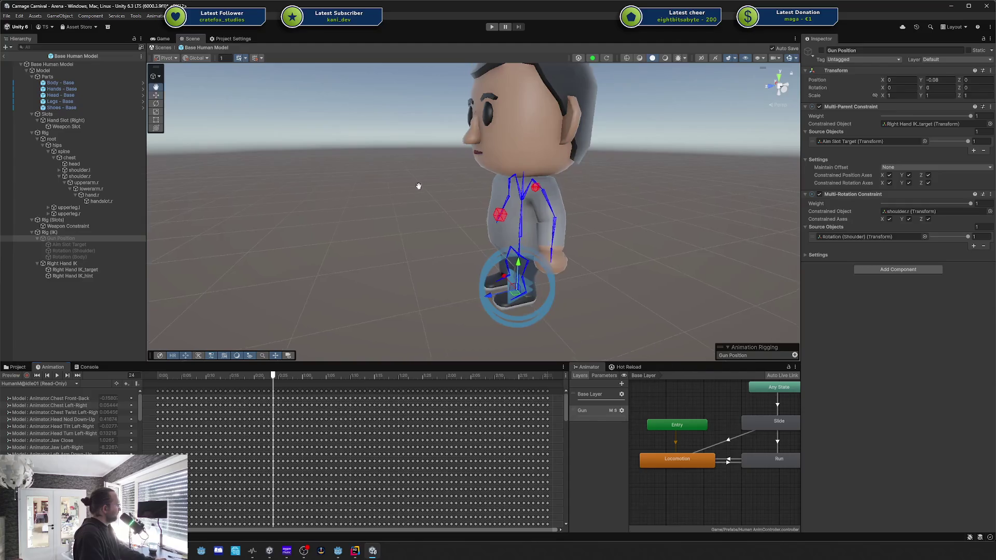
Create an empty child named Gun Pos and move it to the top of Rig (IK).
right_click(77, 232)
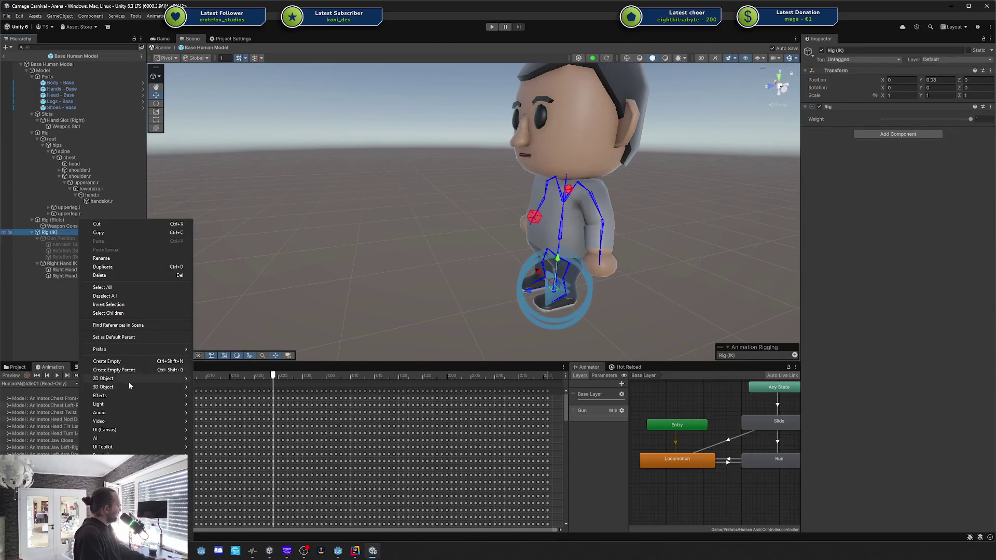
click(115, 361)
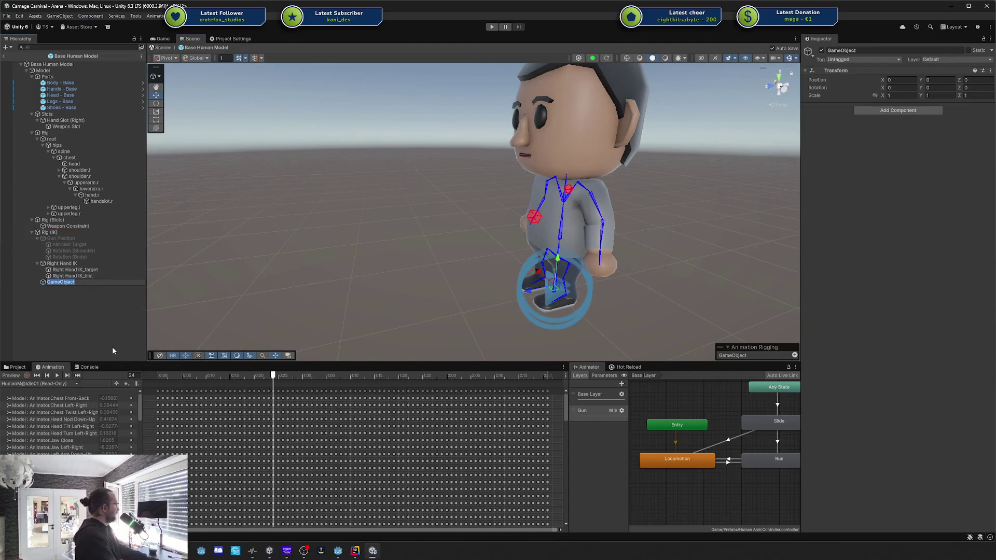
text(Gun Pos)
key(Return)
drag(56, 282, 57, 241)
Add a Chain IK Constraint component to Gun Pos.
click(888, 111)
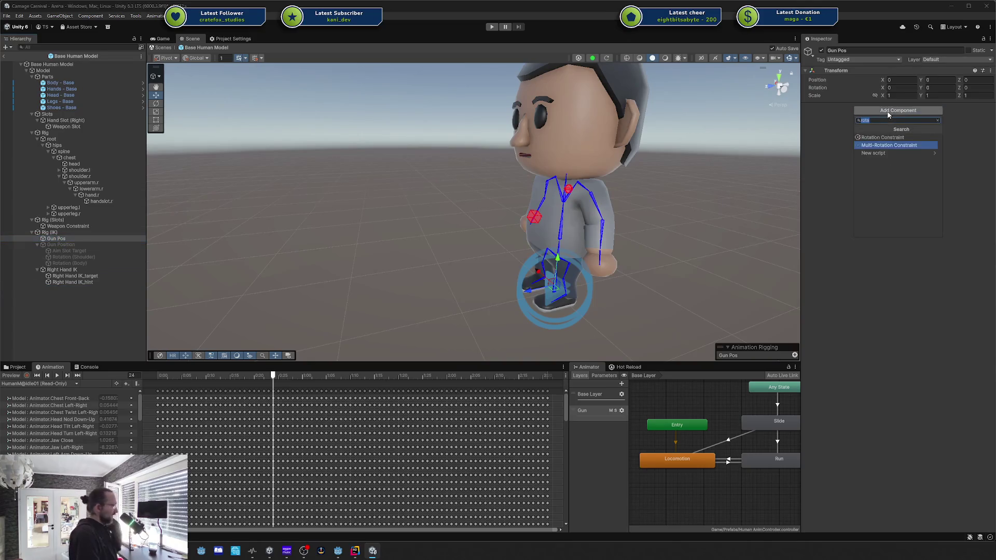
text(ik)
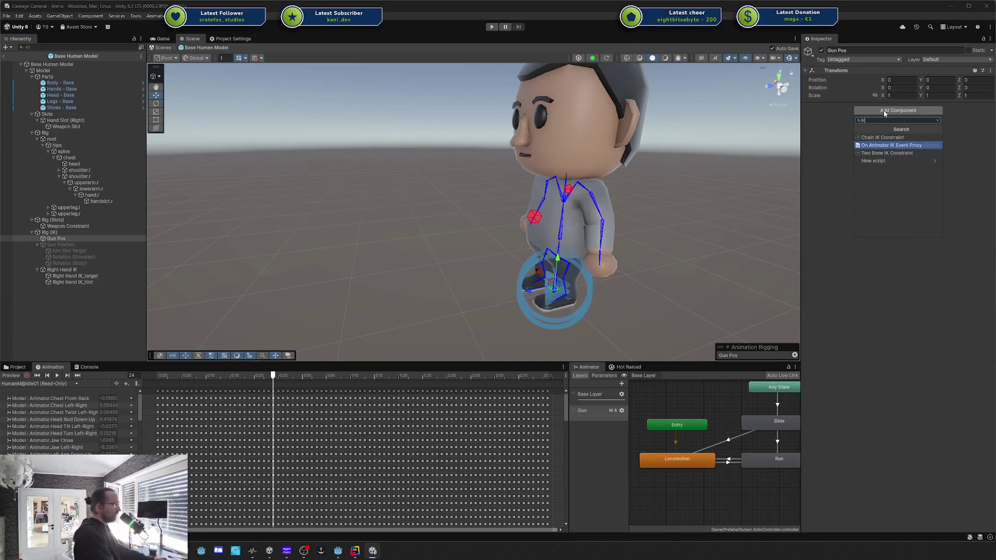
key(Up)
key(Return)
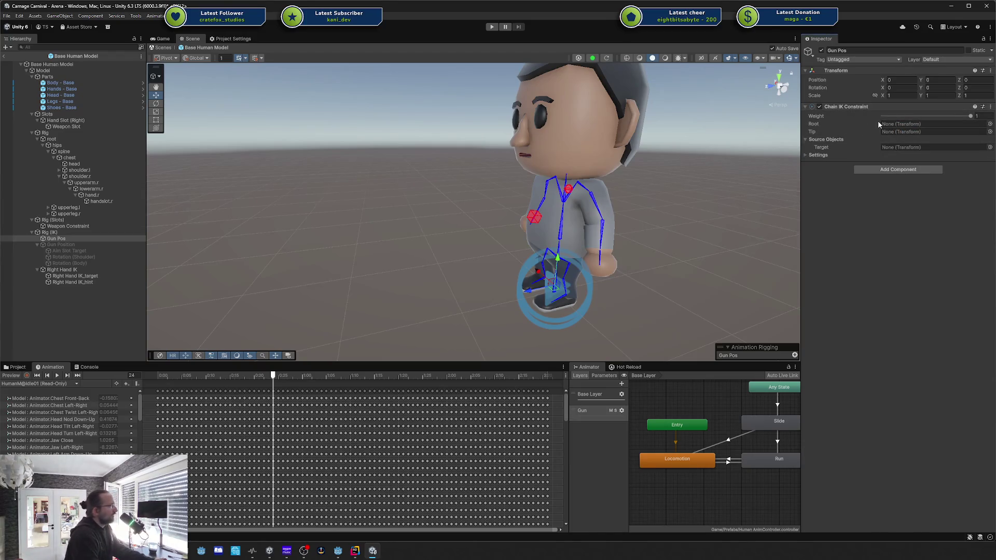
right_click(848, 109)
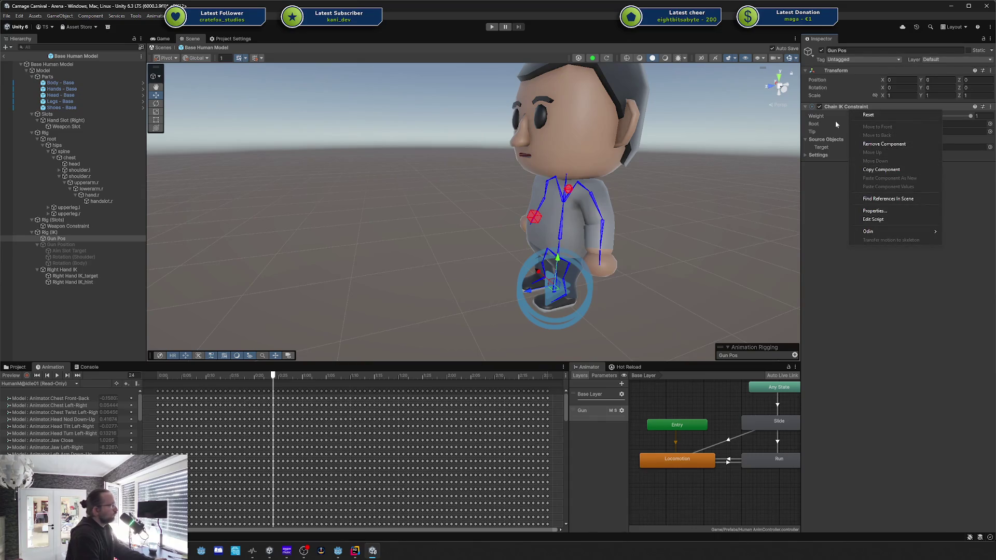
Delete the Right Hand IK object with its target and hint children.
click(840, 134)
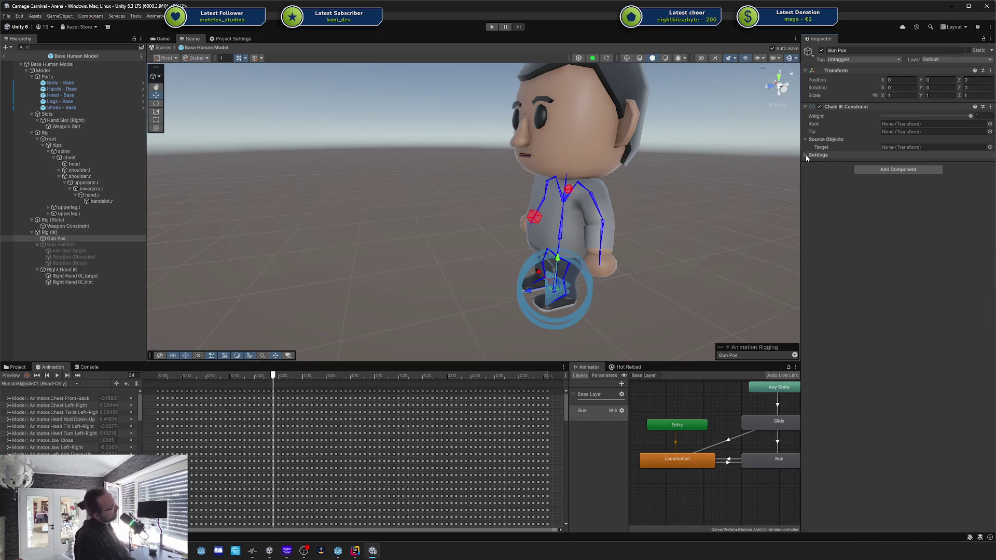
click(87, 270)
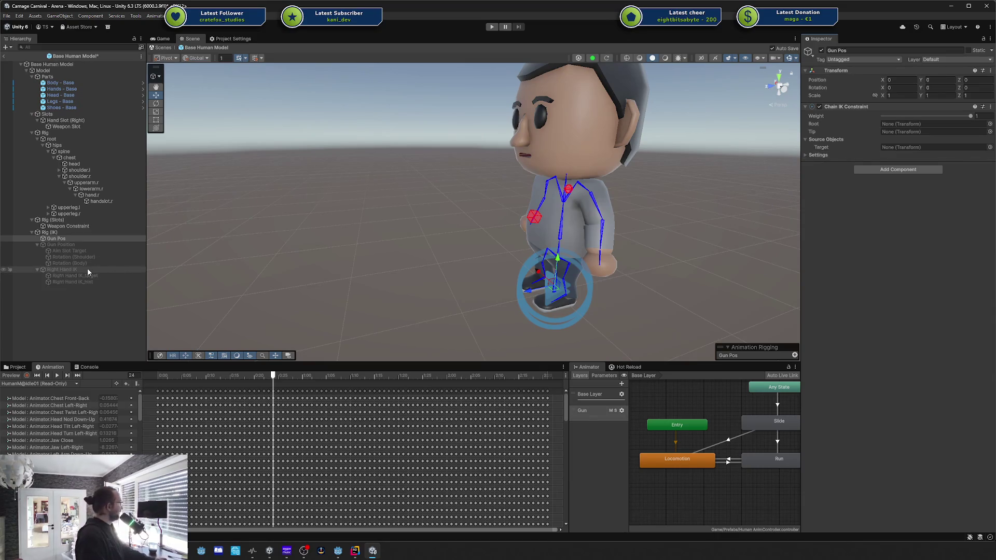
click(86, 269)
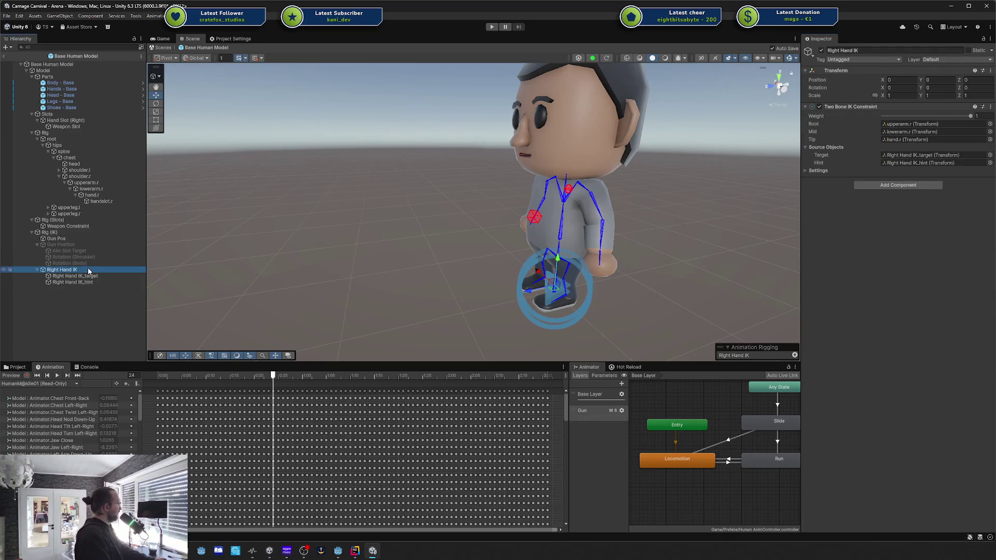
key(Delete)
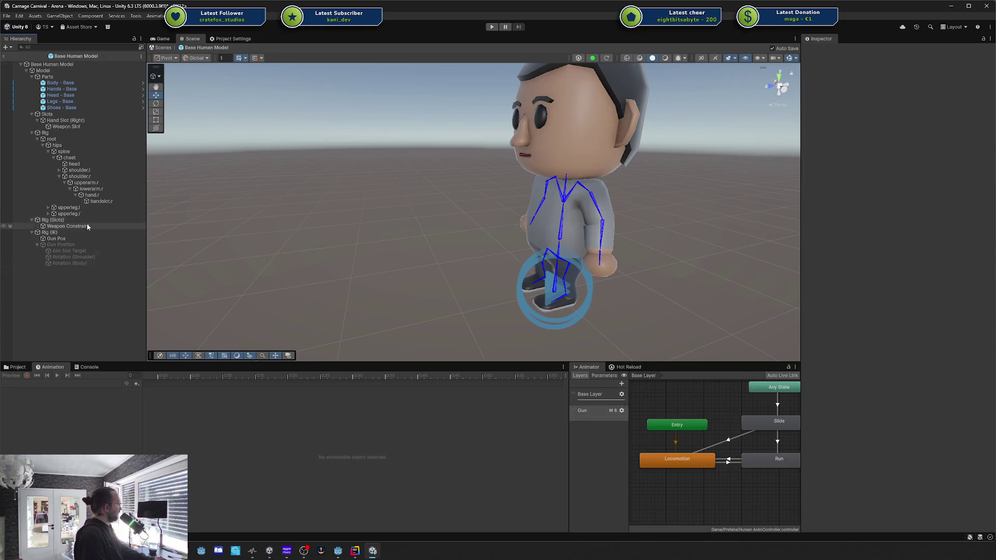
click(76, 239)
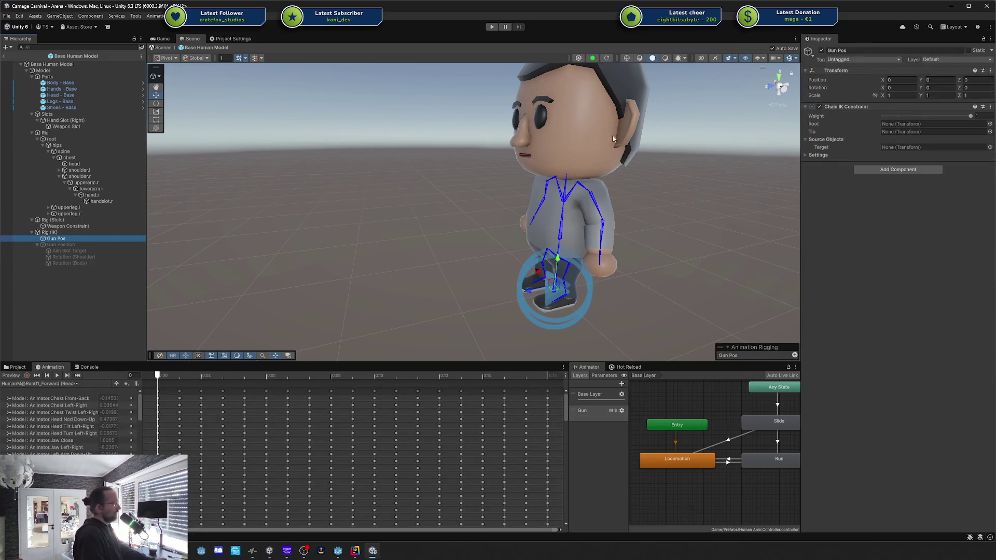
Assign hand.r as the Tip of Gun Pos's Chain IK Constraint.
click(532, 226)
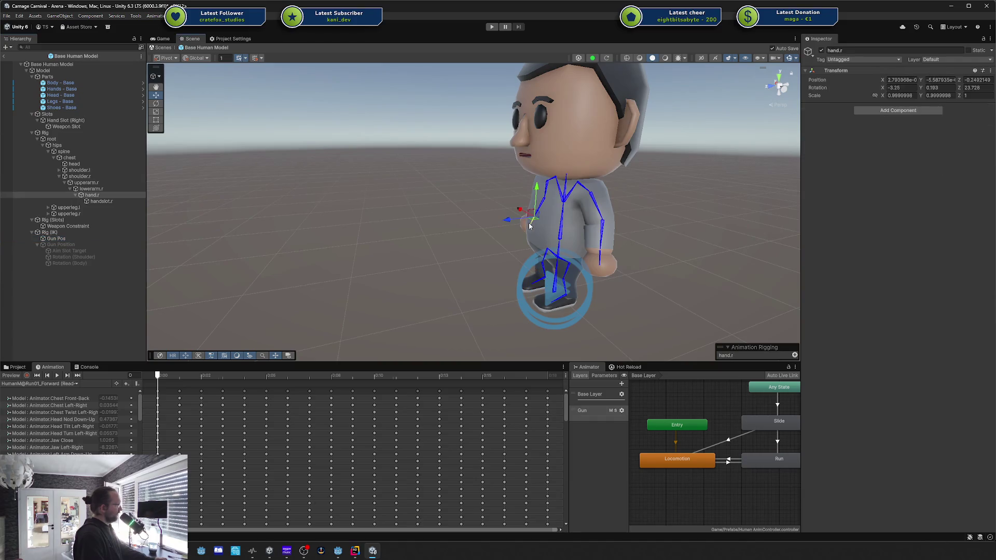
click(67, 236)
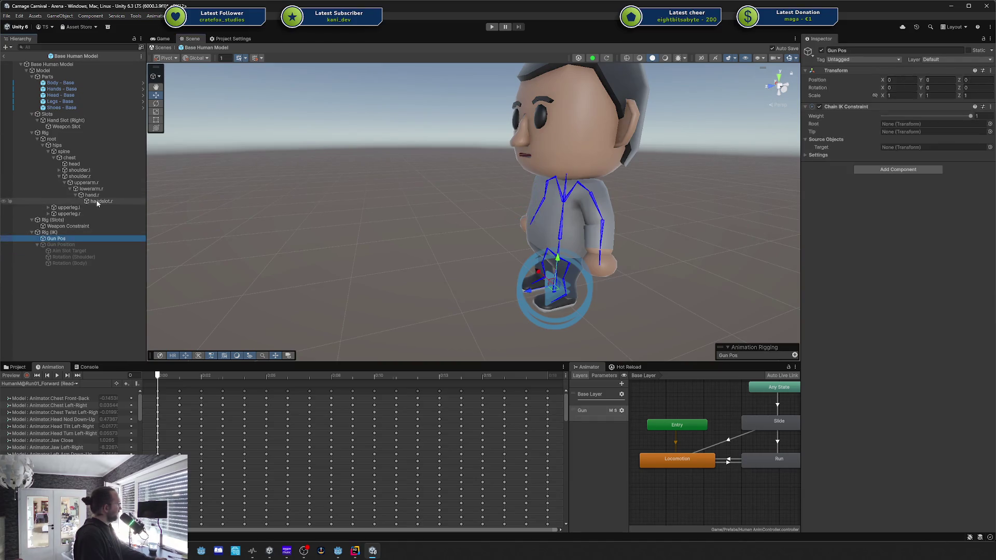
mouse_move(98, 198)
mouse_down()
mouse_move(828, 149)
mouse_move(902, 132)
mouse_up()
right_click(902, 133)
click(847, 195)
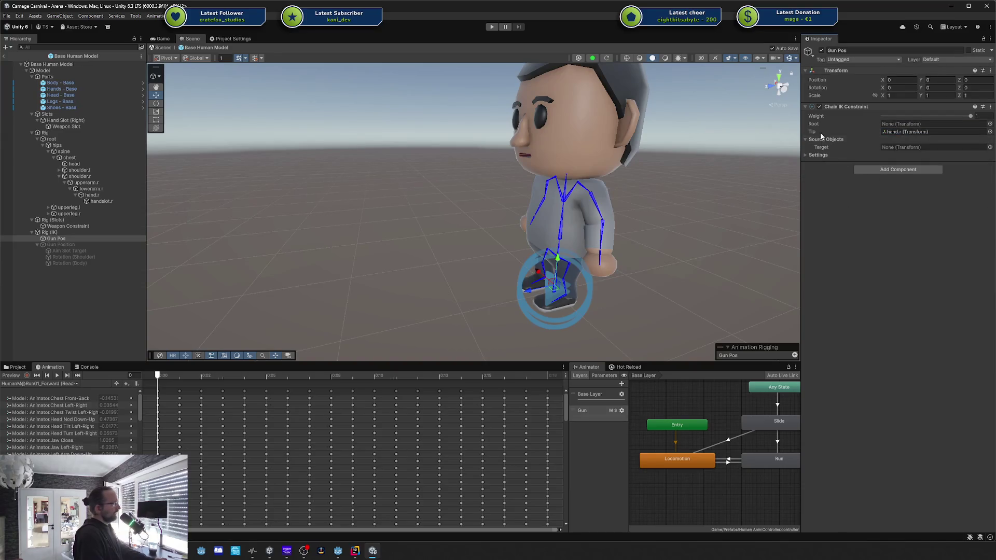
Assign the spine bone as the Chain IK Constraint's Root.
drag(562, 212, 638, 213)
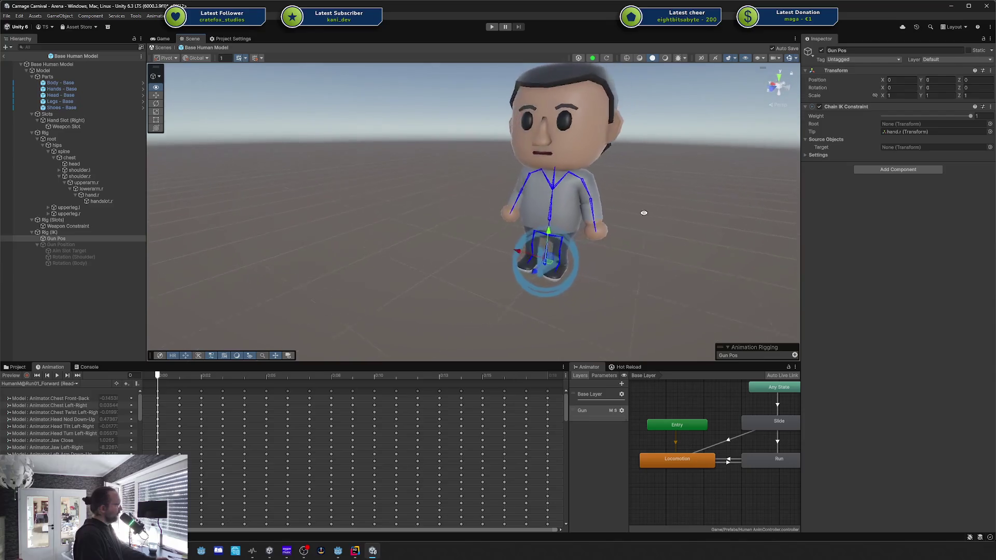
click(550, 203)
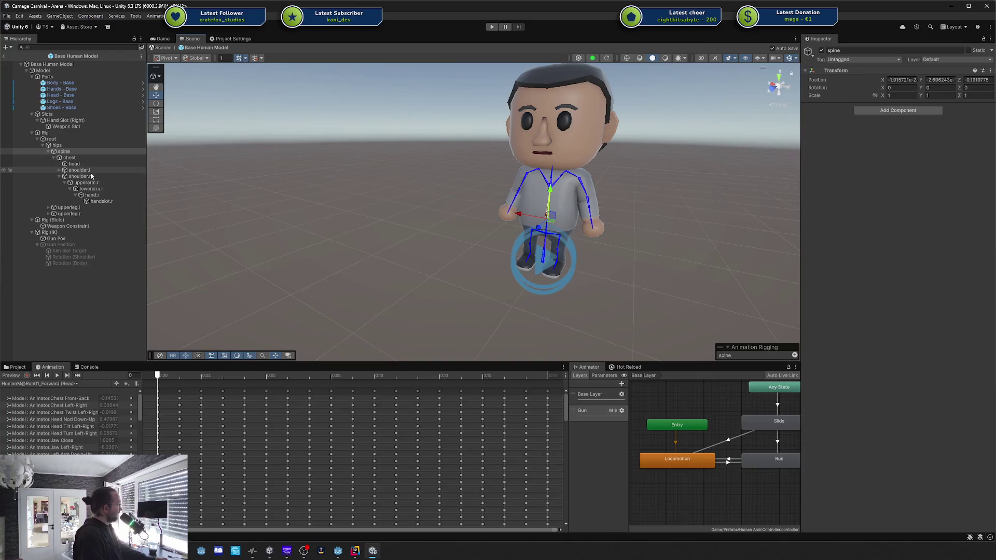
click(76, 227)
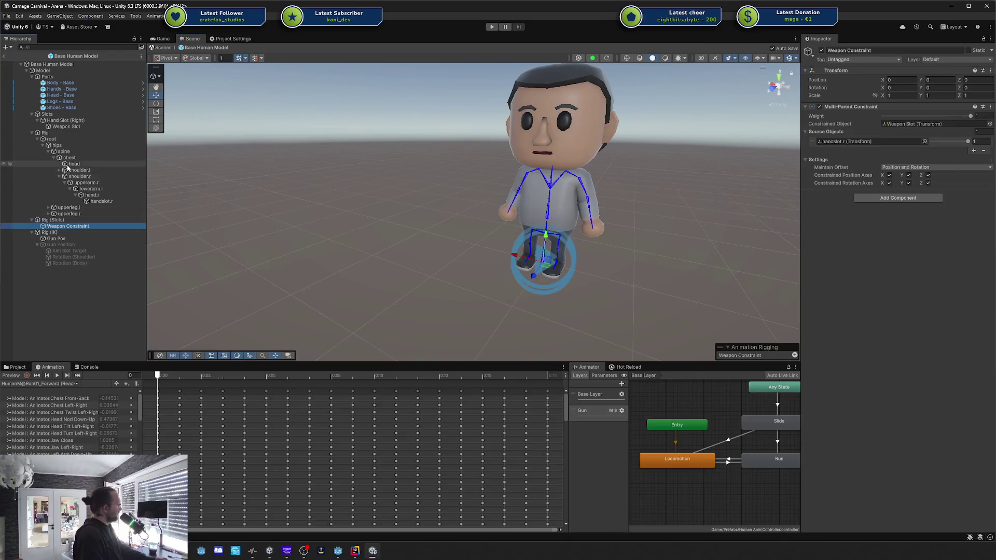
drag(75, 154, 962, 181)
drag(865, 149, 382, 280)
click(56, 239)
mouse_move(88, 166)
mouse_down()
mouse_move(83, 155)
mouse_move(903, 123)
mouse_up()
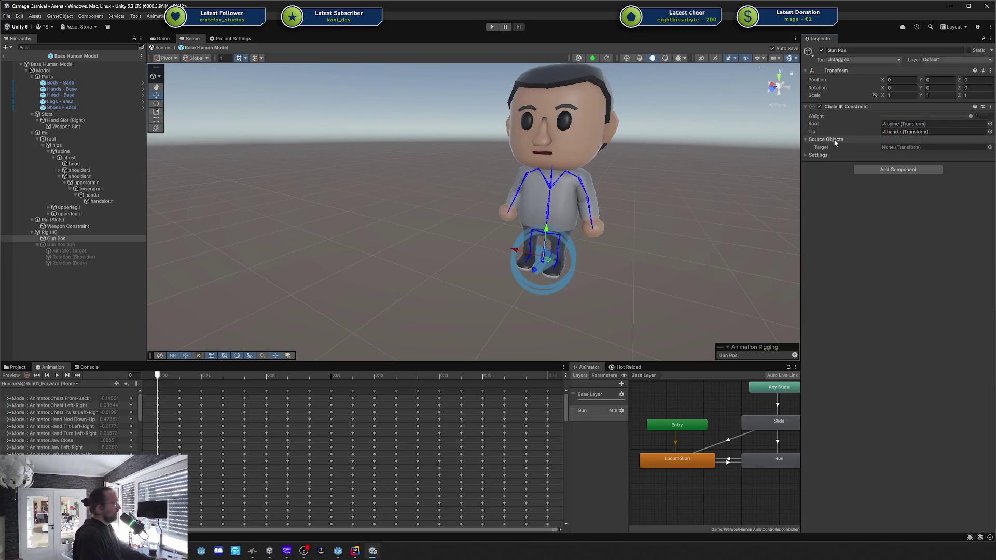
Review the Chain IK Constraint's component options and solver settings.
right_click(841, 110)
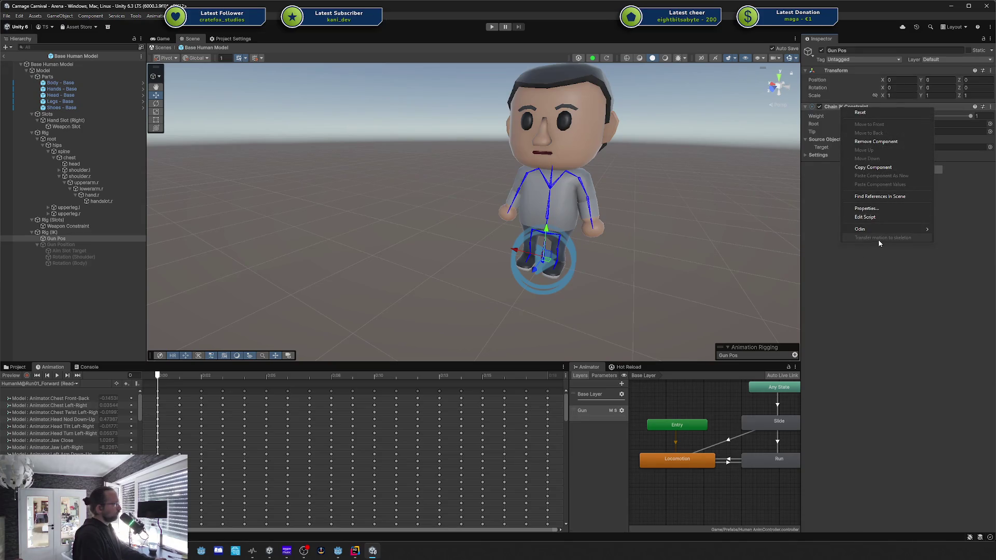
click(818, 246)
click(817, 155)
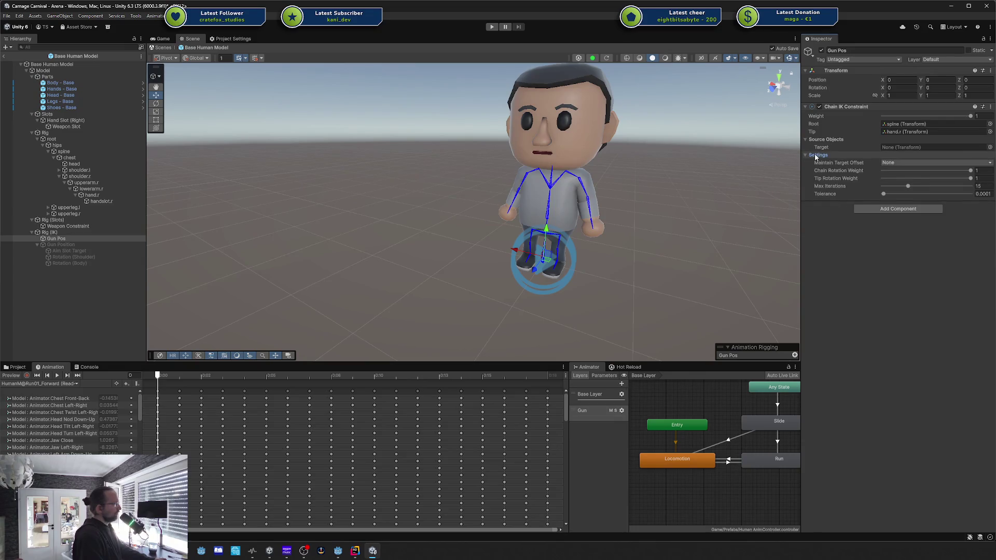
click(816, 156)
right_click(59, 242)
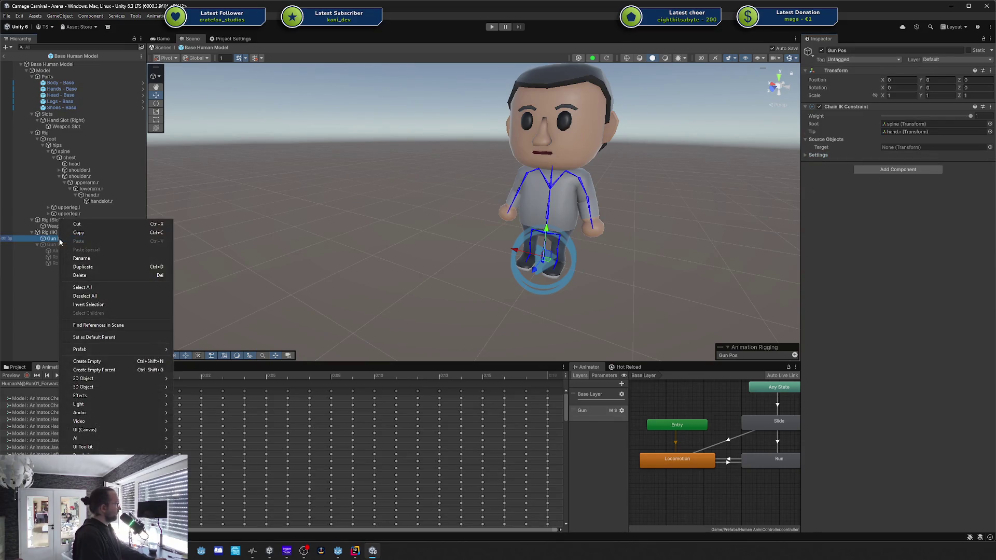
Create an empty child object at the right hand's position.
right_click(97, 196)
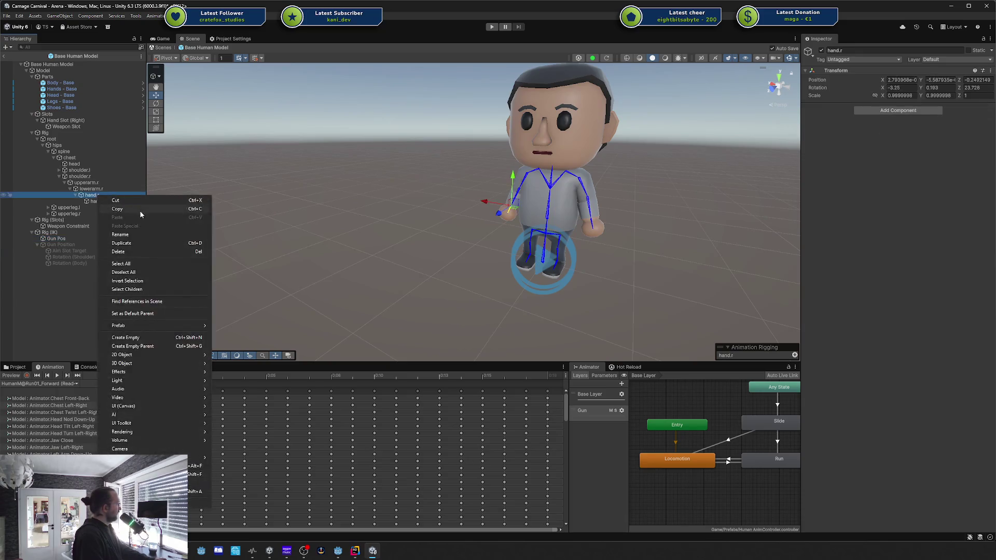
click(139, 336)
click(113, 220)
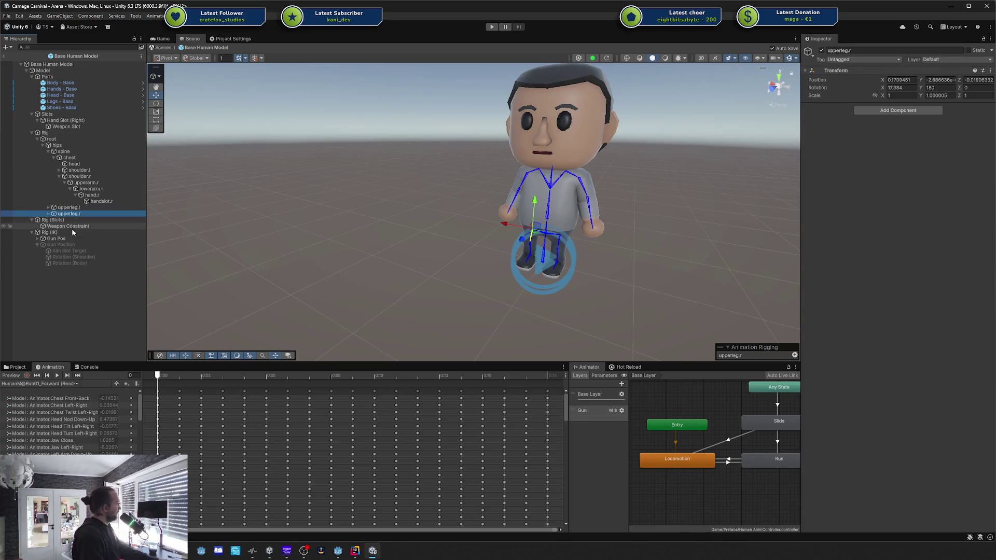
Rename the child under Gun Pos to Target and assign it as the Chain IK target.
click(38, 239)
click(58, 246)
key(F2)
text(Target)
key(Return)
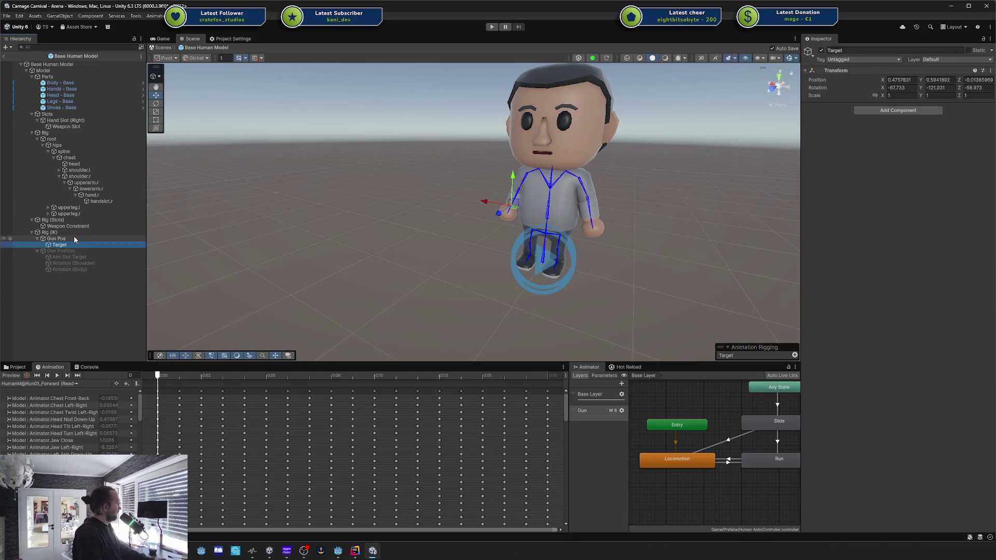
click(74, 237)
drag(897, 149, 897, 148)
click(69, 244)
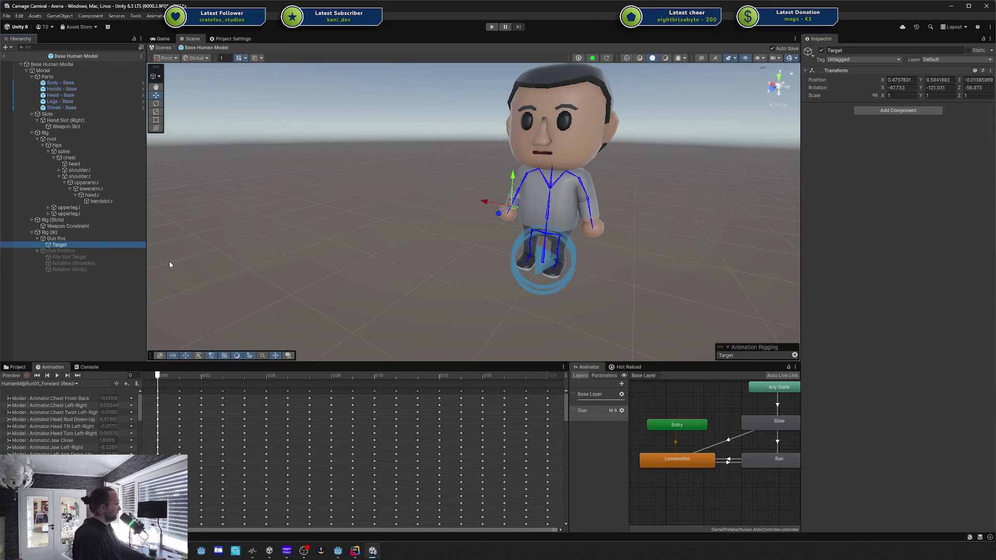
Set the Target effector's Shape to BoxEffector in the rigging display settings.
click(795, 356)
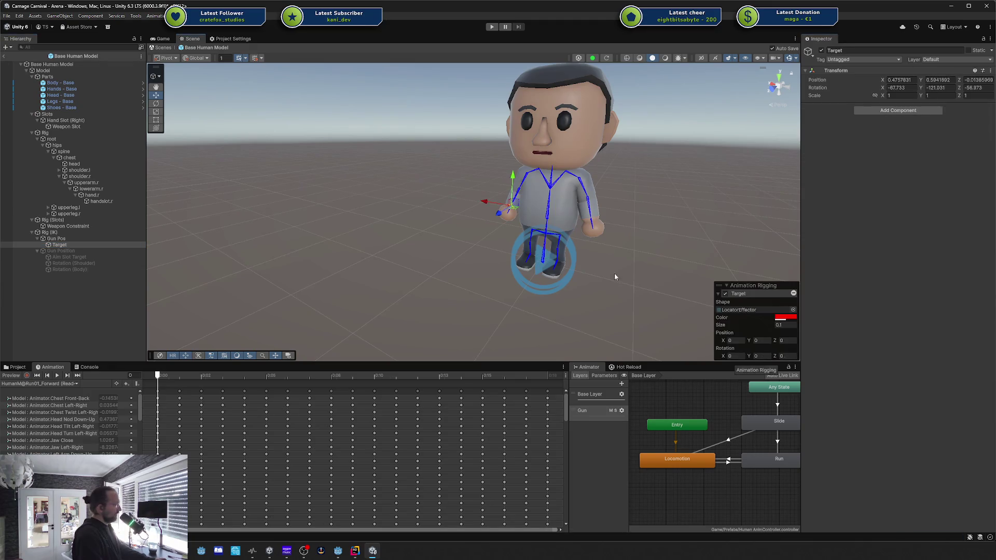
click(792, 310)
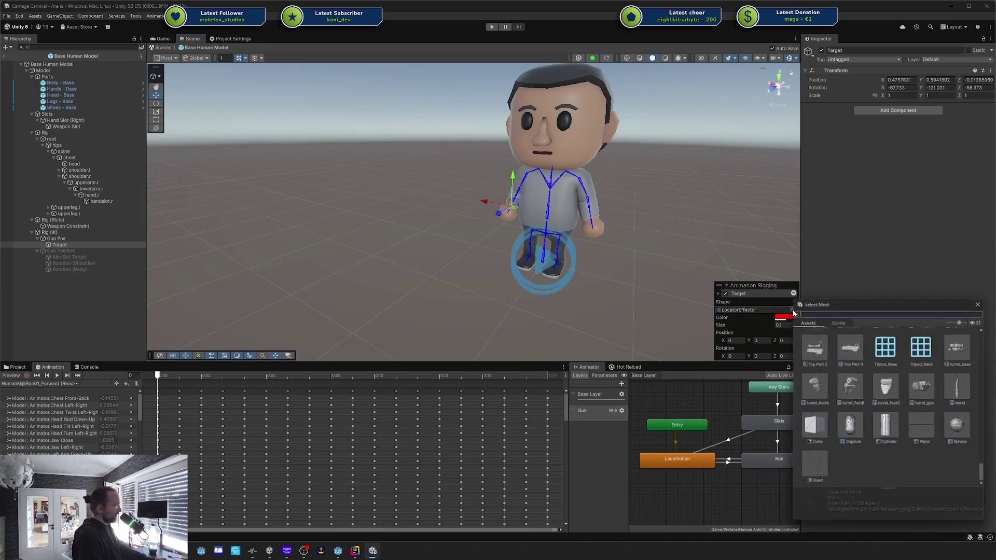
click(979, 304)
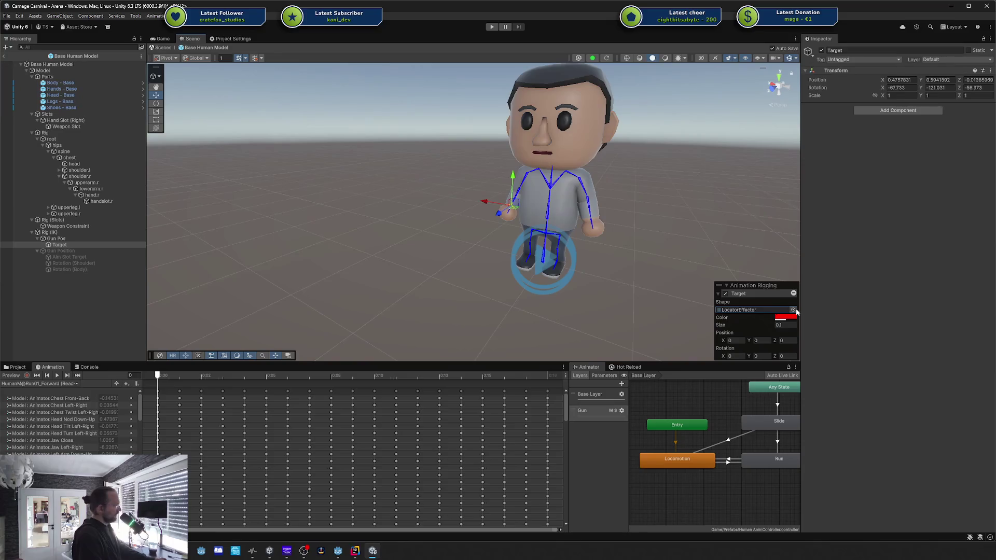
click(794, 310)
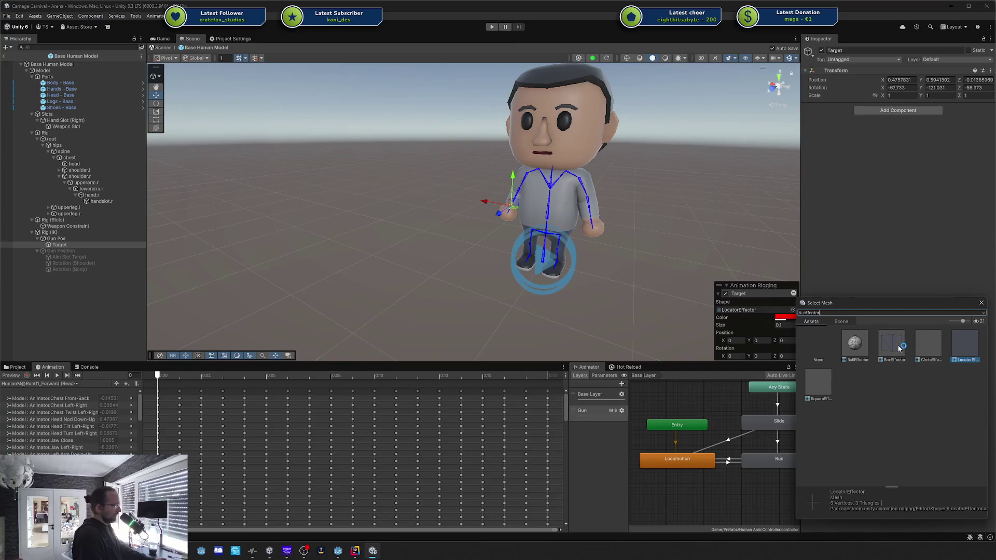
double_click(900, 348)
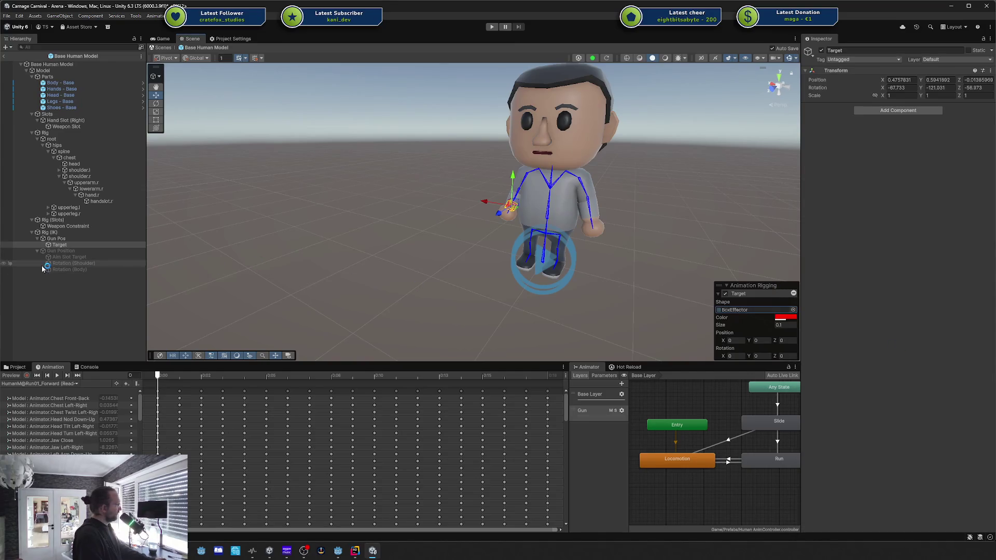
click(56, 238)
click(59, 245)
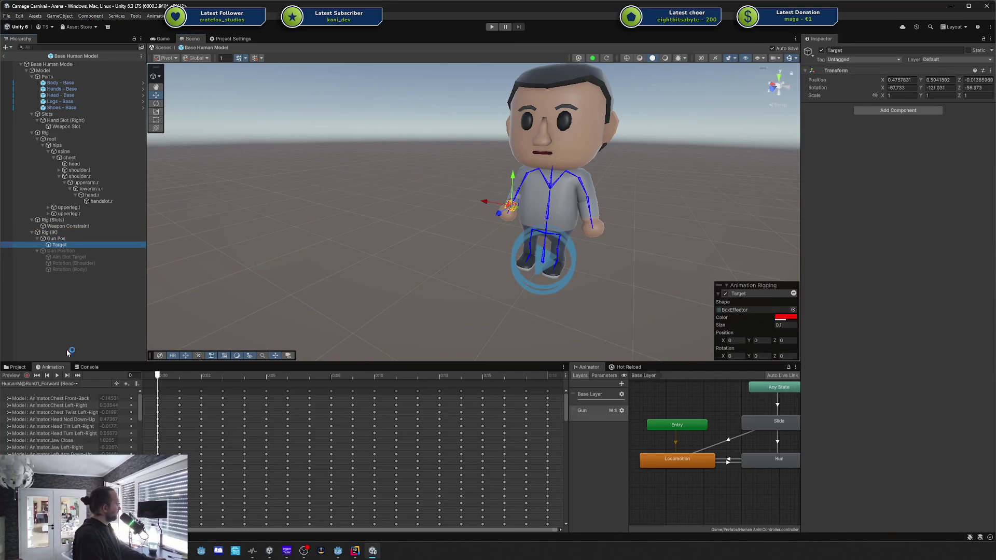
Preview the run animation and slide Target along X in front of the chest.
click(19, 376)
mouse_move(561, 230)
mouse_down()
mouse_move(616, 230)
mouse_move(316, 217)
mouse_move(484, 214)
mouse_move(498, 207)
mouse_move(478, 178)
mouse_up()
drag(531, 205, 471, 234)
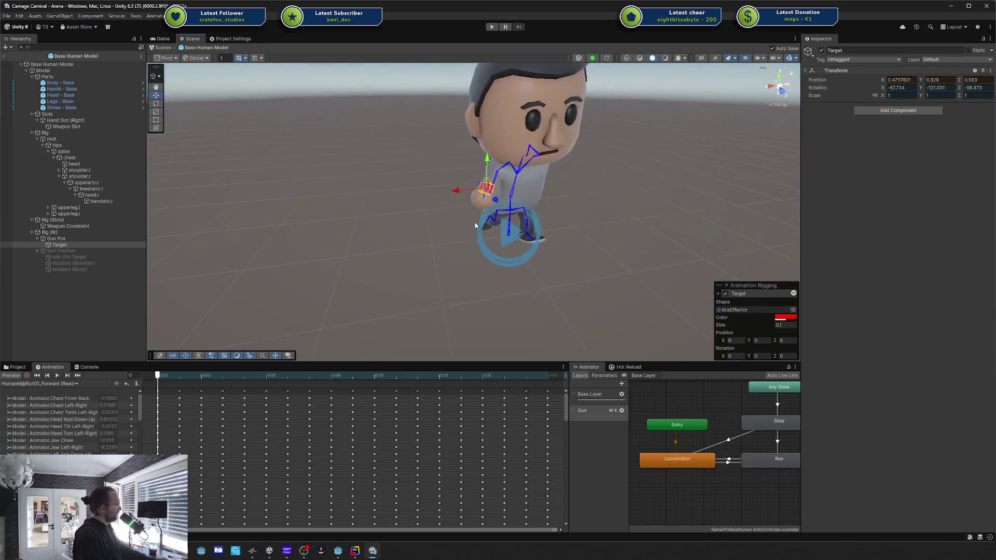
drag(462, 191, 510, 192)
Rotate Target around its Y axis to turn the hand forward.
key(r)
key(e)
mouse_move(551, 192)
mouse_down()
mouse_move(501, 102)
mouse_move(500, 111)
mouse_up()
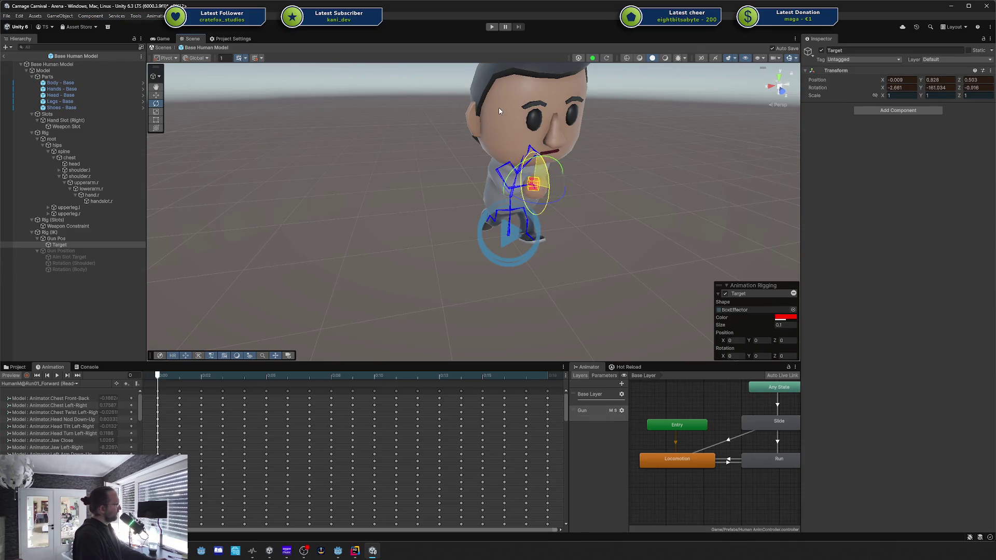
scroll(634, 174, up, 6)
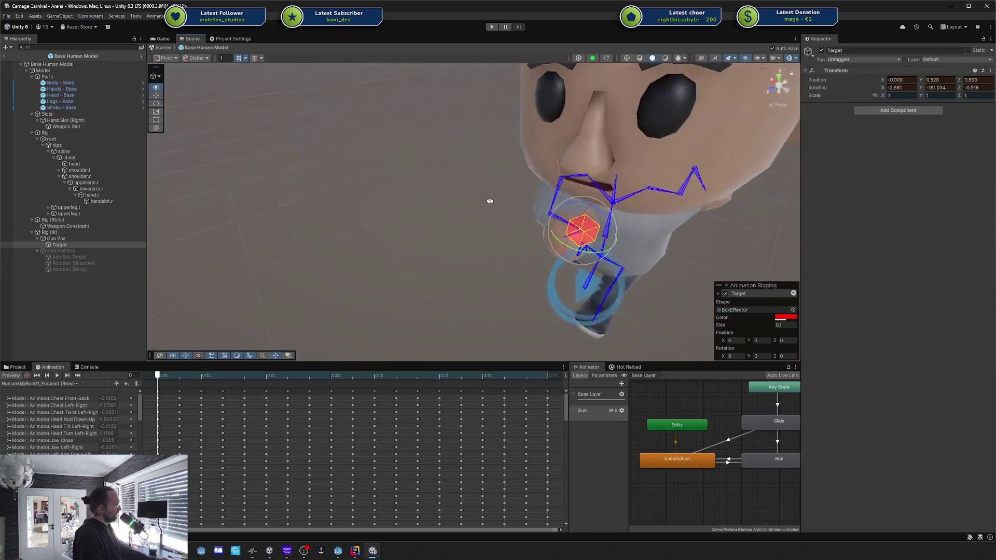
mouse_move(544, 258)
mouse_down()
mouse_move(509, 257)
mouse_move(609, 196)
mouse_move(669, 215)
mouse_move(543, 206)
mouse_move(589, 200)
mouse_move(502, 211)
mouse_up()
key(w)
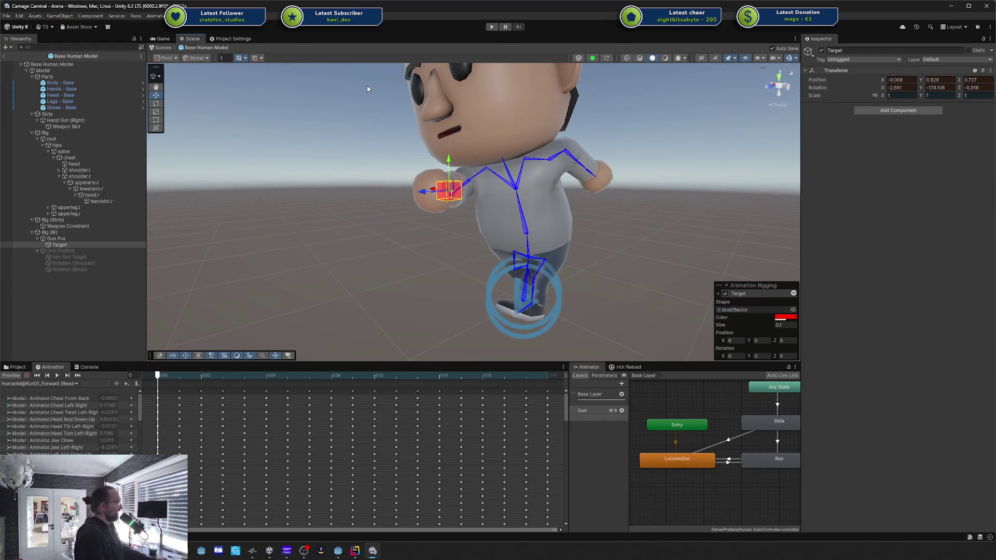
click(101, 251)
Duplicate Gun Position and move the copy to the top of Rig (IK).
click(99, 257)
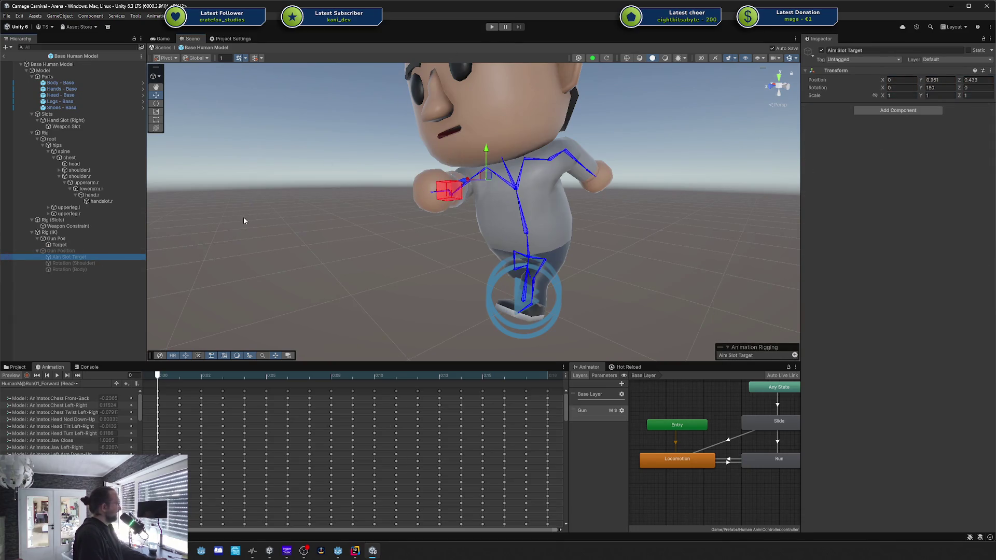
click(64, 252)
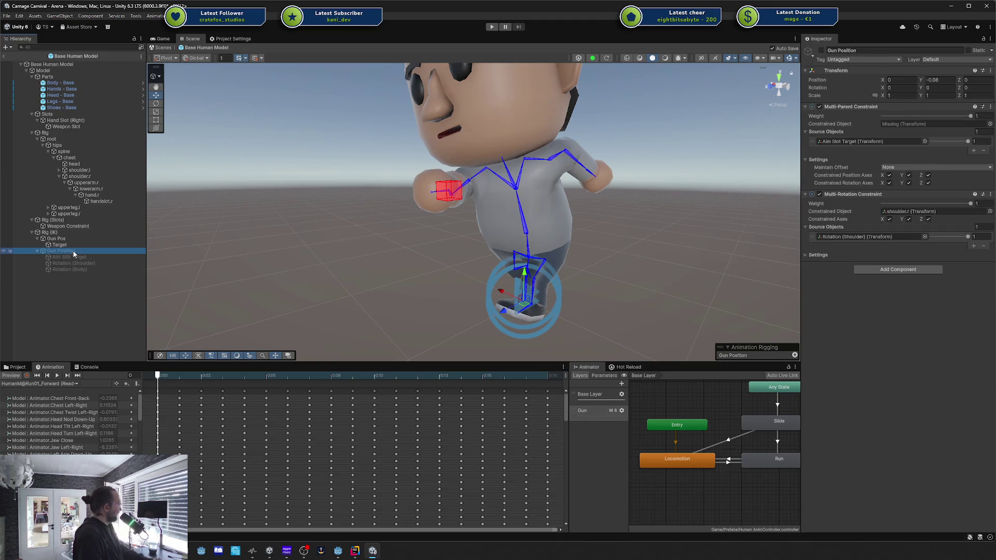
key(ctrl+d)
click(20, 378)
drag(70, 274, 70, 235)
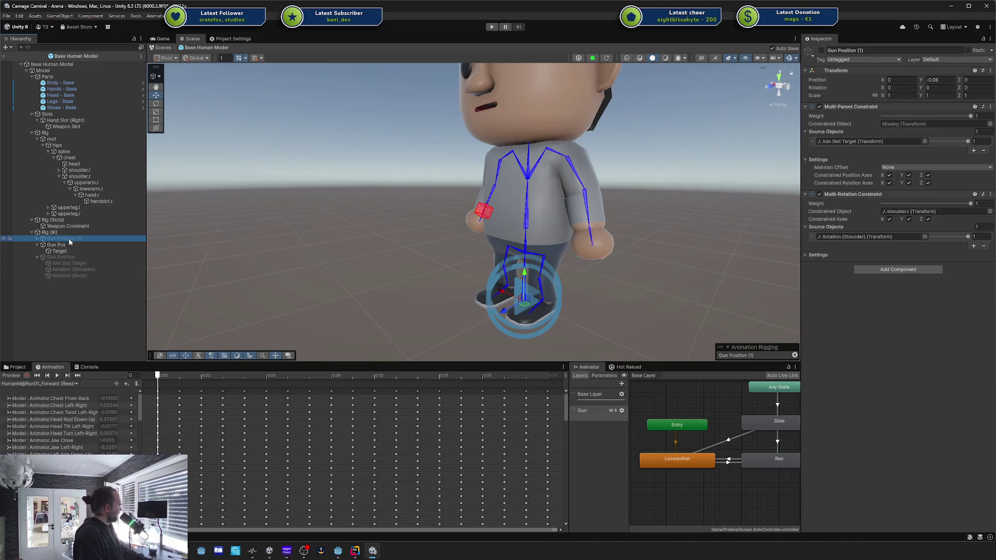
key(f)
scroll(277, 215, up, 5)
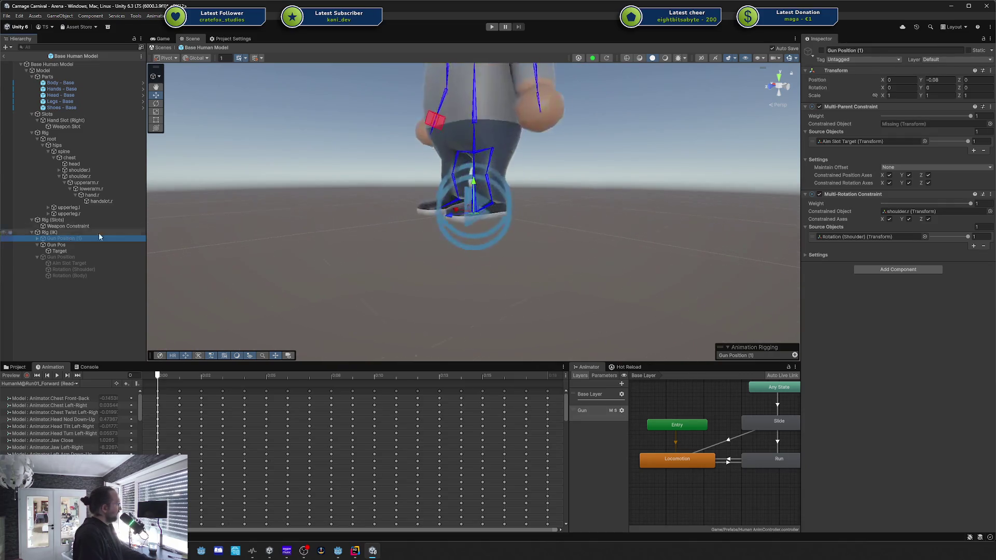
drag(278, 215, 165, 267)
Rename the copy from Gun Position (1) to Gun Position.
click(94, 238)
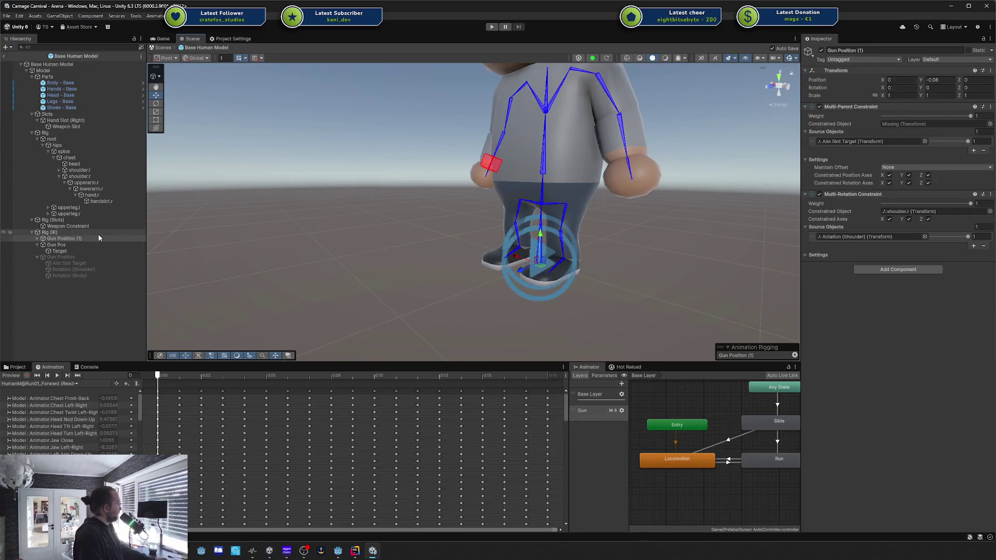
key(Return)
click(90, 239)
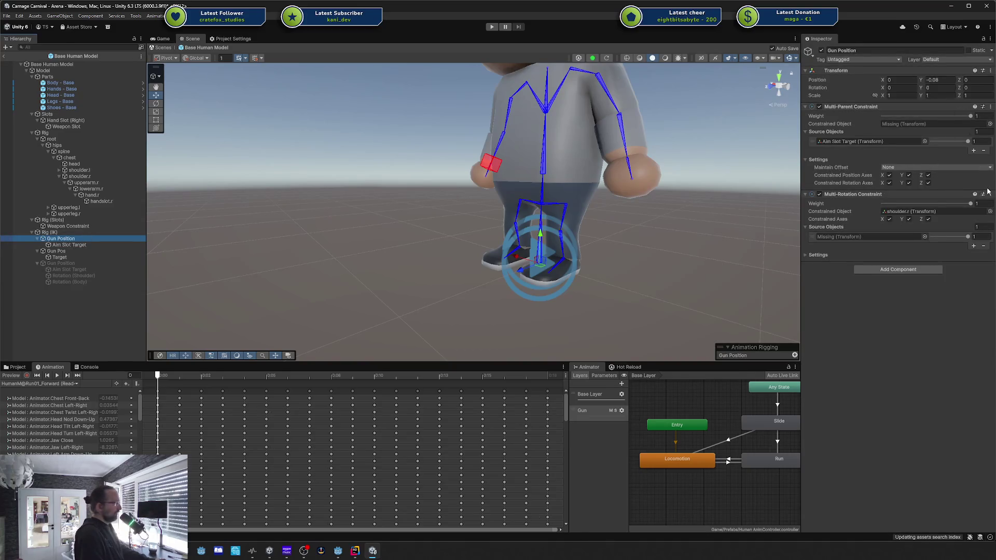
Set Target as the new Gun Position's Multi-Parent constrained object.
click(75, 246)
drag(596, 181, 646, 183)
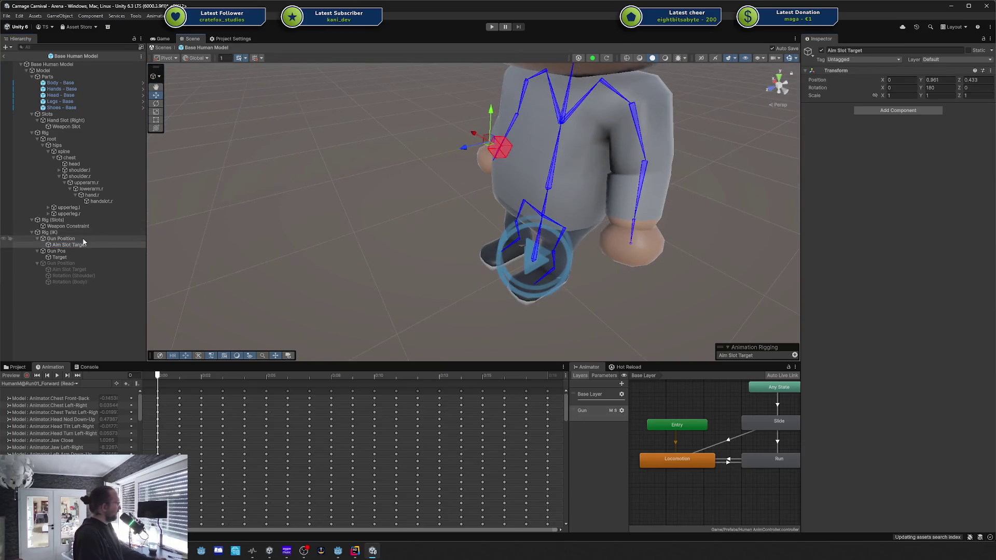
click(76, 239)
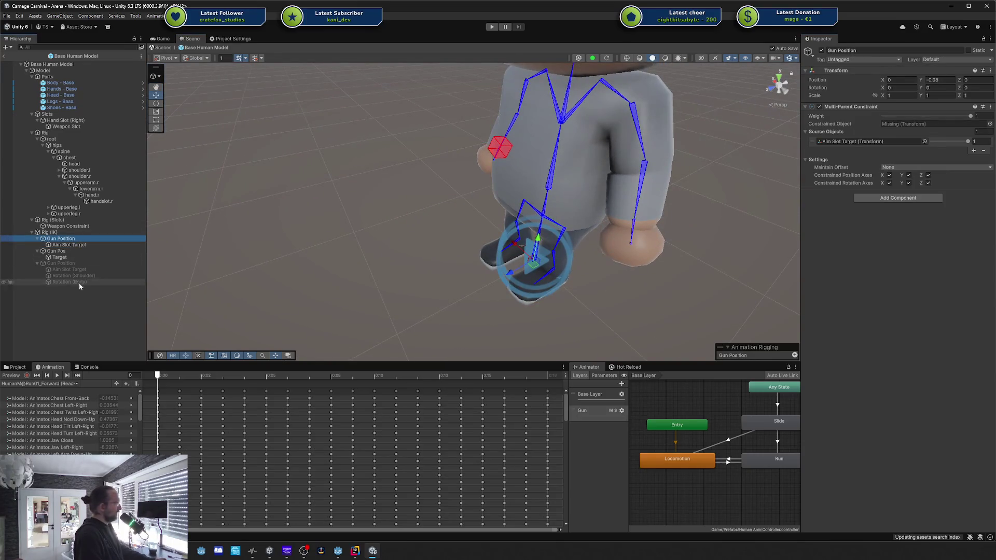
mouse_move(60, 258)
mouse_down()
mouse_move(801, 172)
mouse_move(910, 128)
mouse_up()
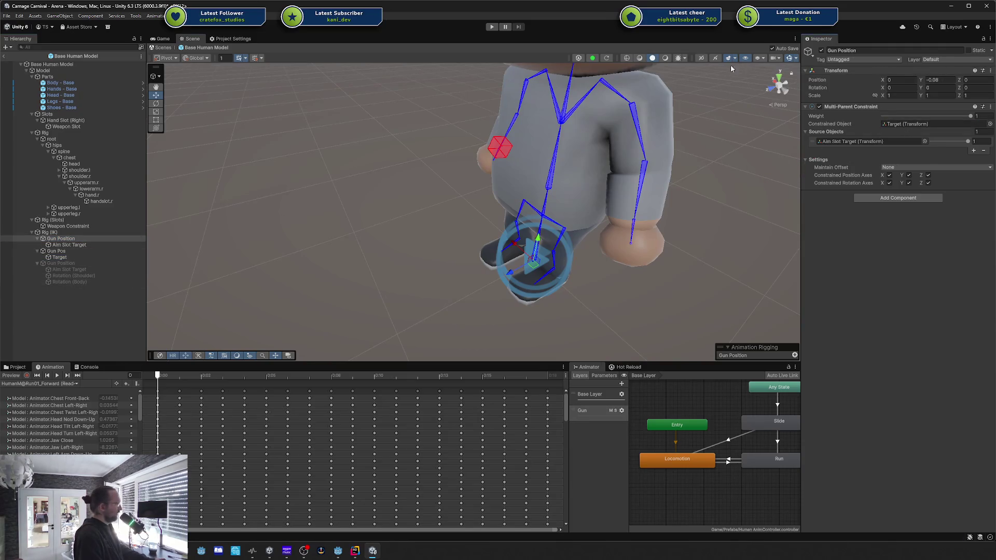
Preview the run pose and inspect Aim Slot Target from a top-down view.
click(12, 376)
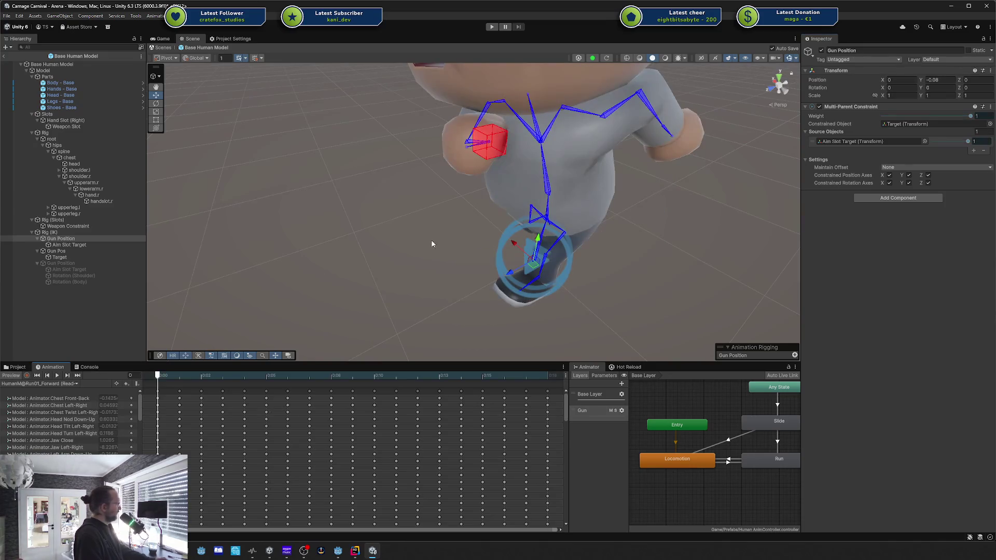
key(f)
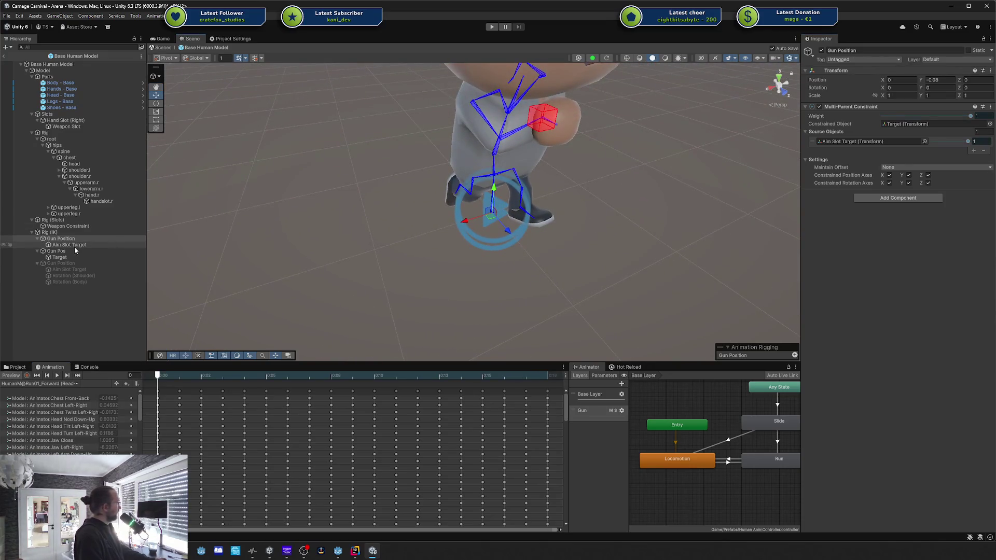
click(75, 245)
mouse_move(658, 171)
mouse_down()
mouse_move(520, 189)
mouse_move(465, 236)
mouse_move(642, 138)
mouse_move(603, 128)
mouse_move(651, 149)
mouse_up()
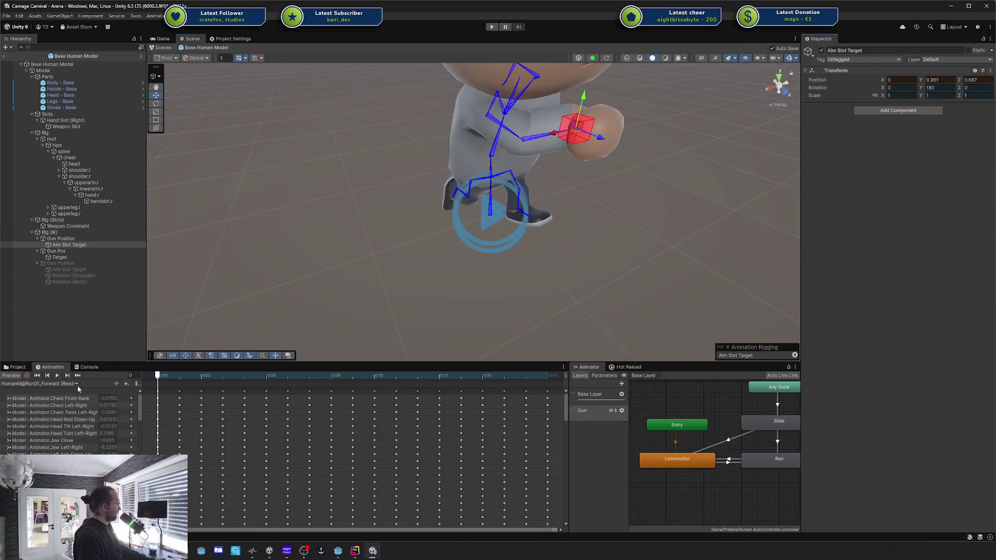
click(9, 378)
Set Aim Slot Target's Z position to 0.687.
click(79, 252)
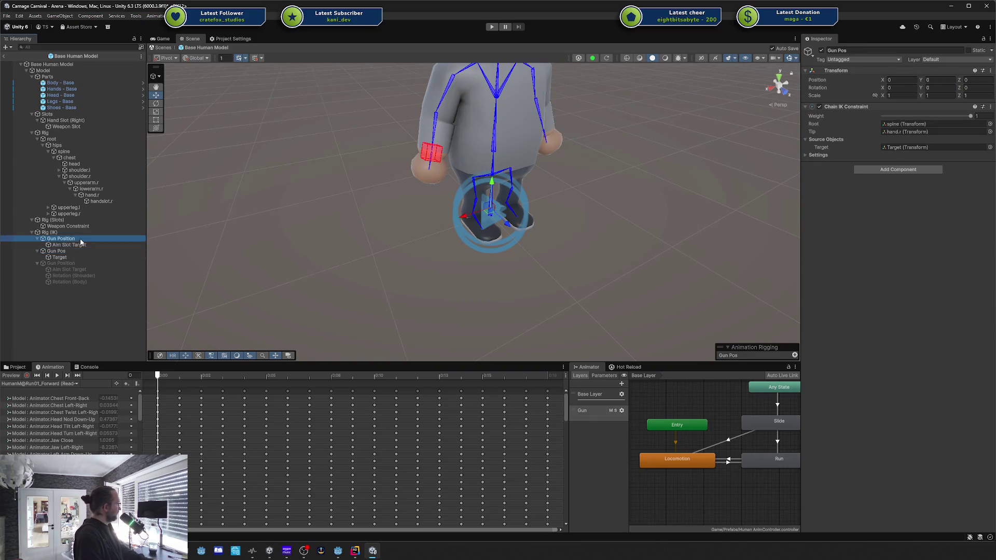
click(69, 245)
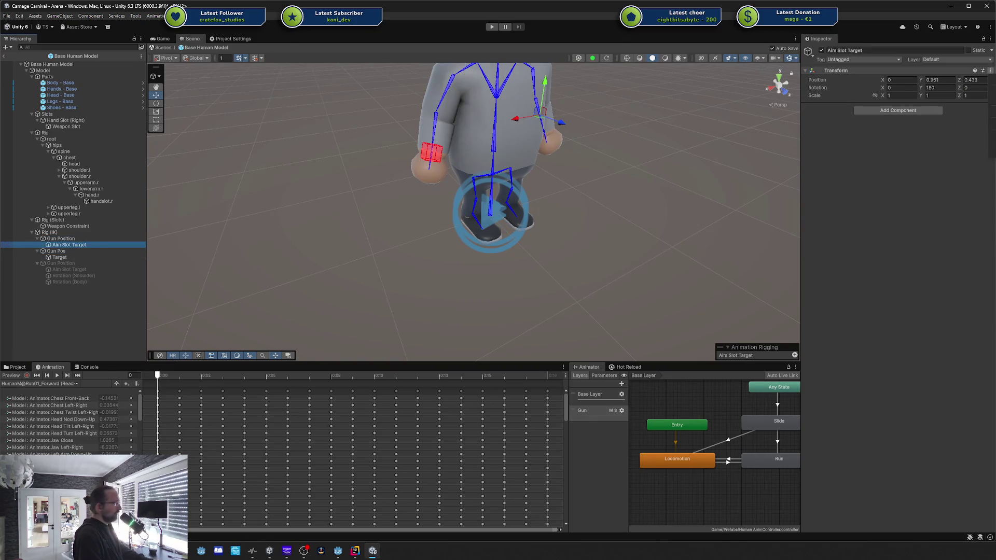
click(991, 70)
click(989, 176)
key(f)
drag(648, 186, 545, 198)
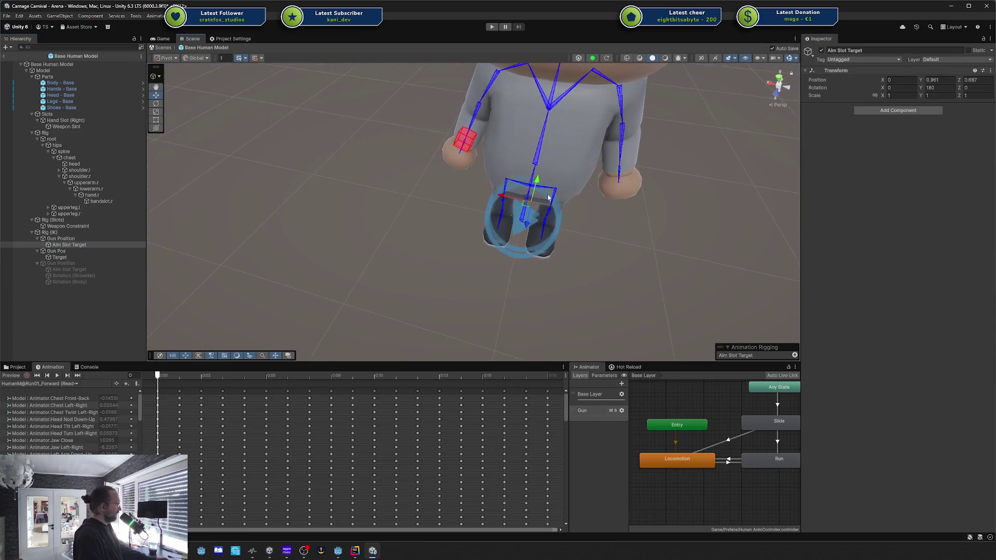
Give the Aim Slot Target effector a blue BallEffector shape (00C2FF).
click(794, 356)
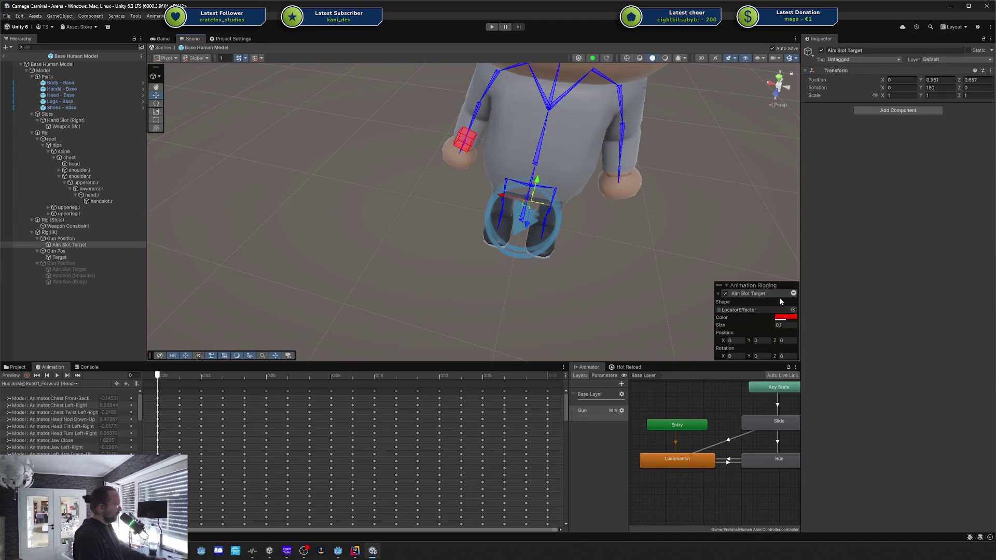
click(794, 310)
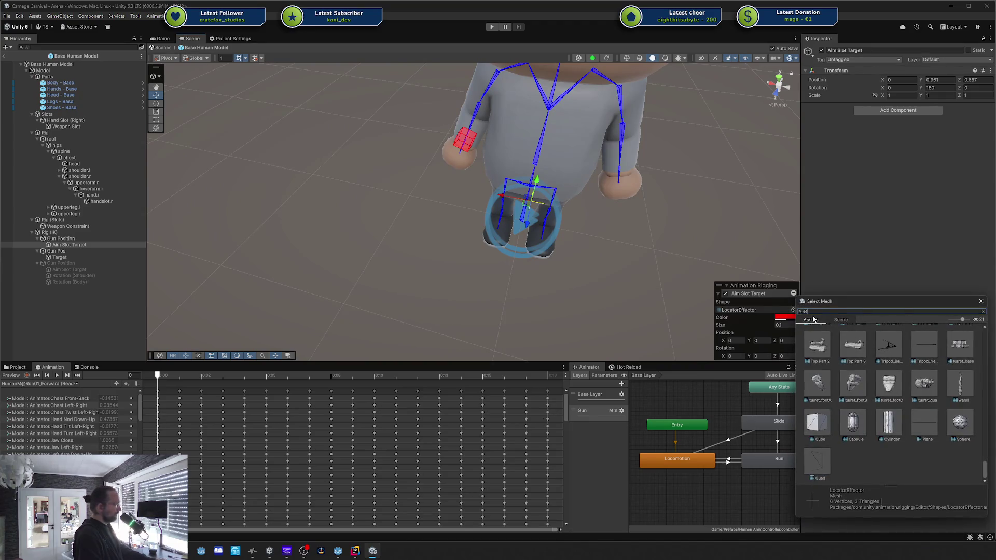
text(fector)
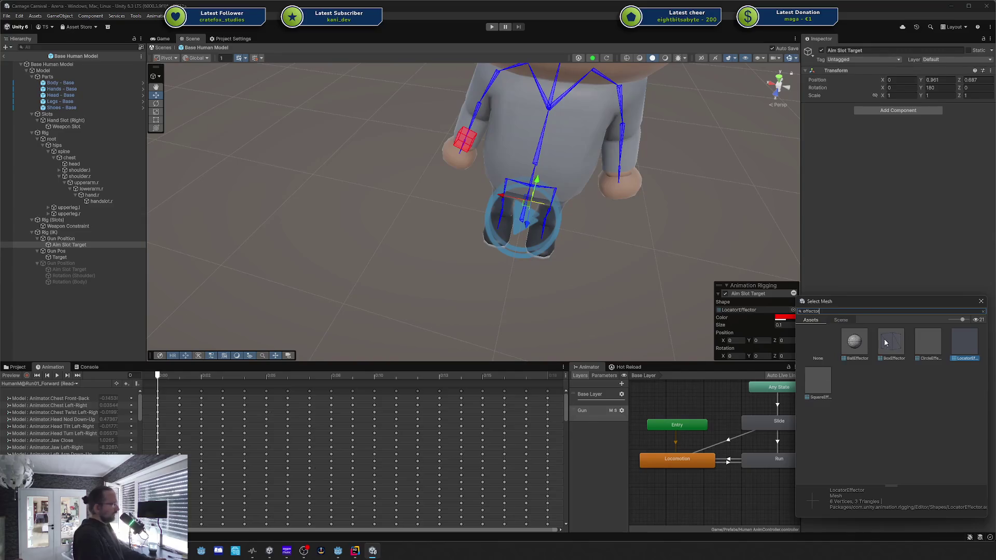
double_click(854, 342)
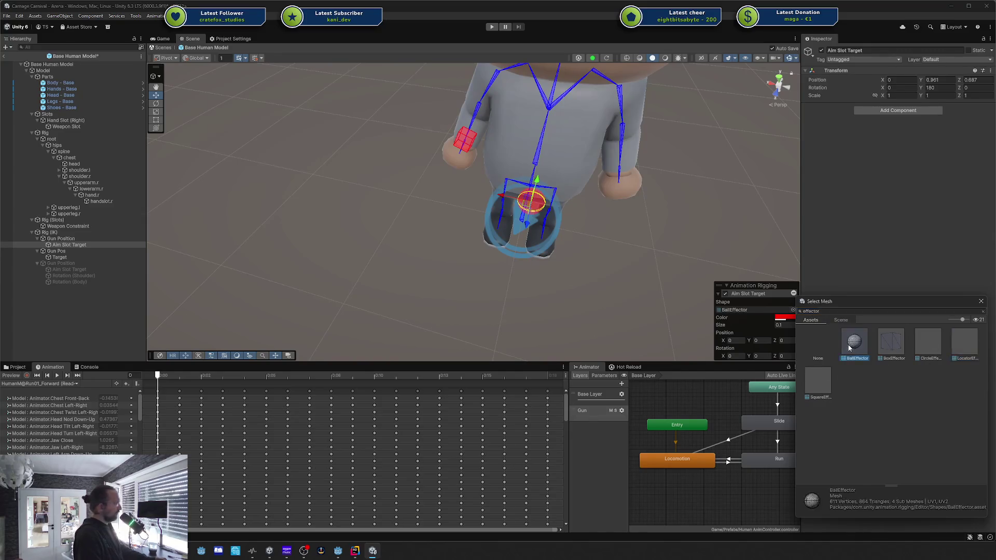
click(795, 317)
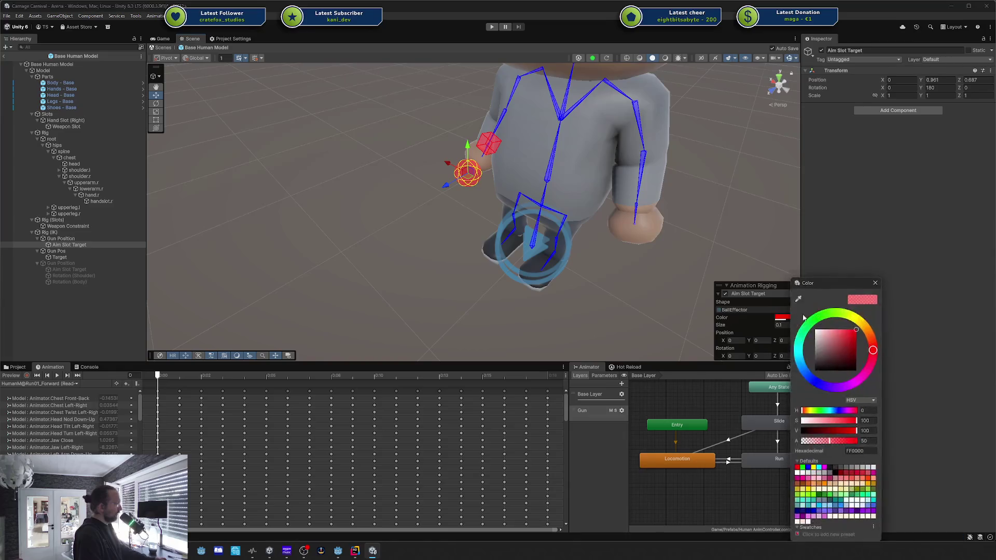
click(803, 359)
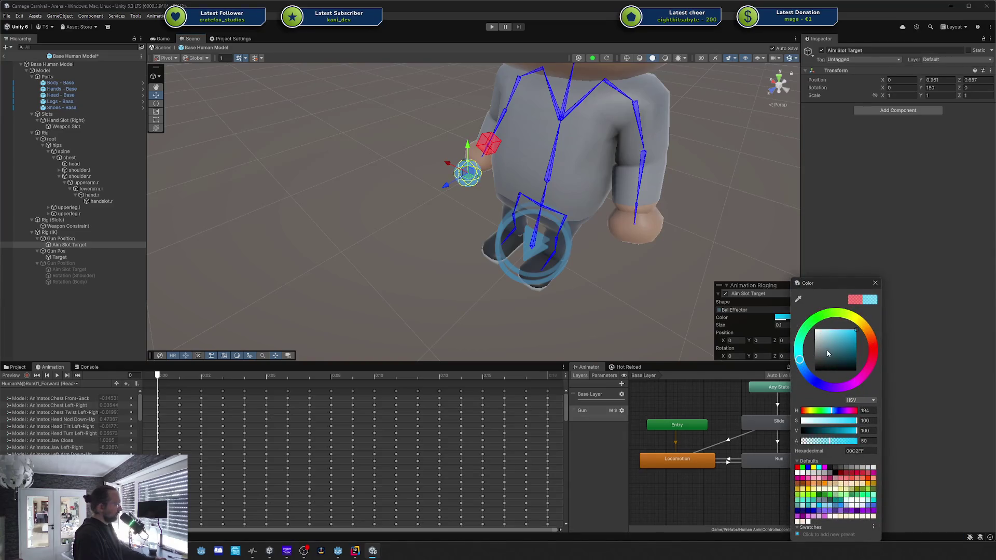
click(664, 313)
drag(672, 318, 584, 268)
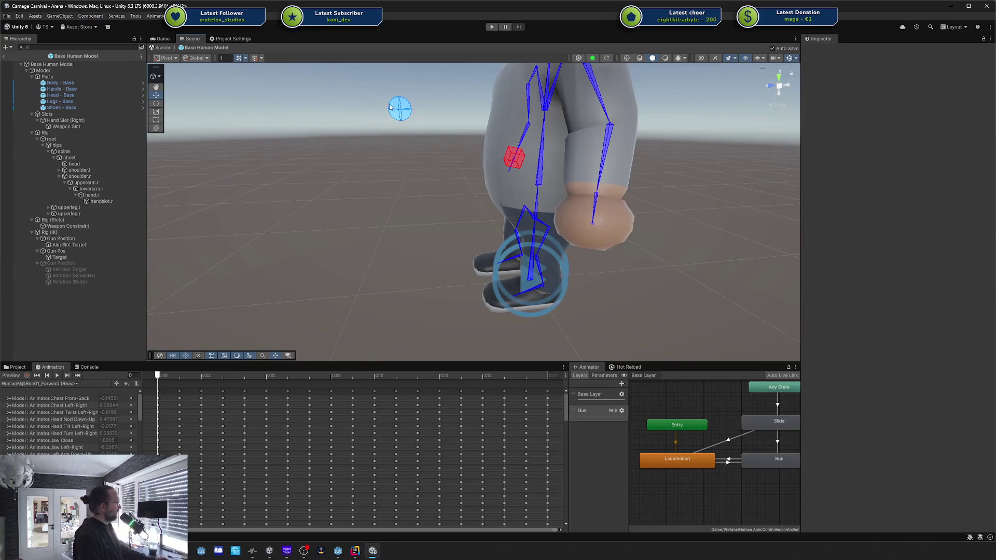
Preview the run animation and push the Aim Slot Target forward to Z 0.687.
drag(390, 107, 540, 215)
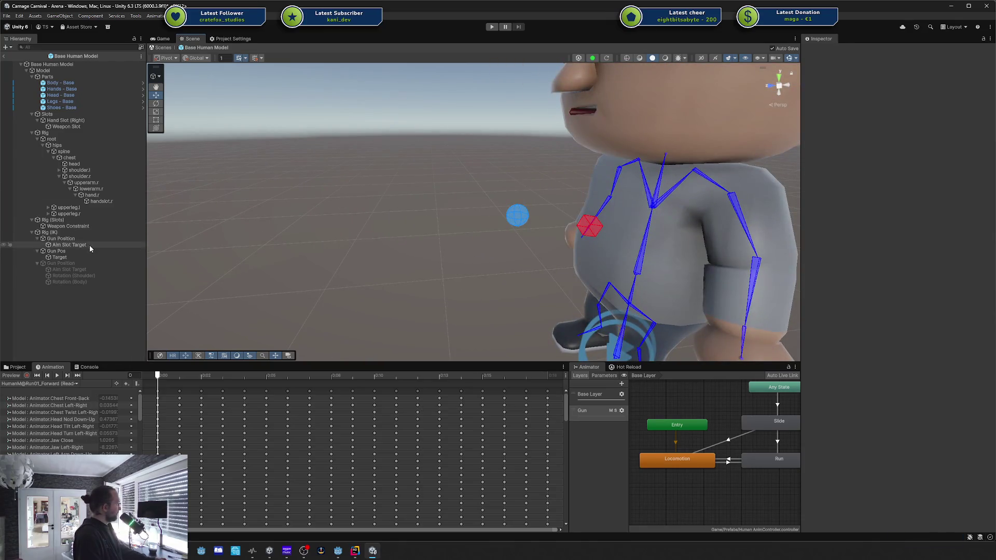
click(57, 376)
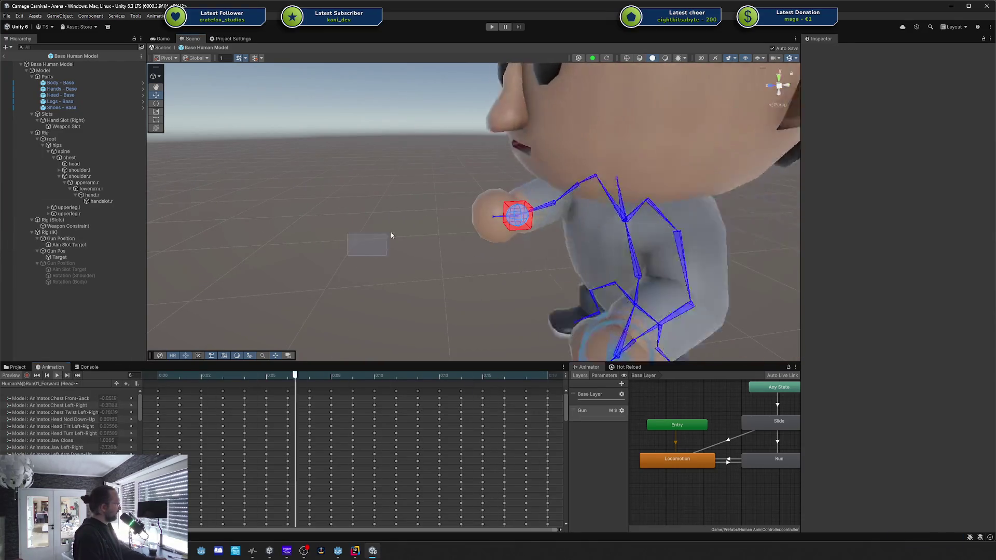
scroll(408, 228, down, 5)
mouse_move(409, 225)
mouse_down()
mouse_move(665, 224)
mouse_move(702, 194)
mouse_up()
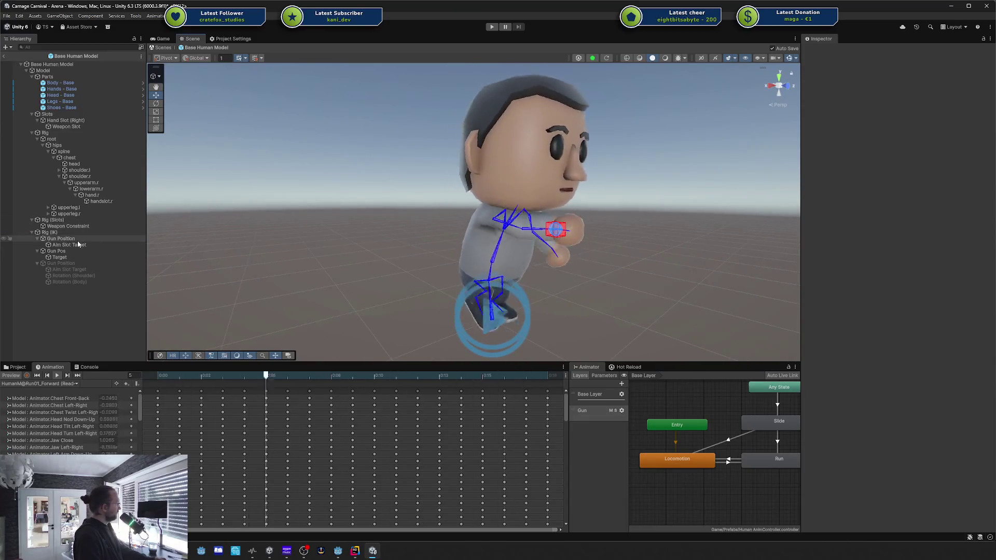
click(544, 233)
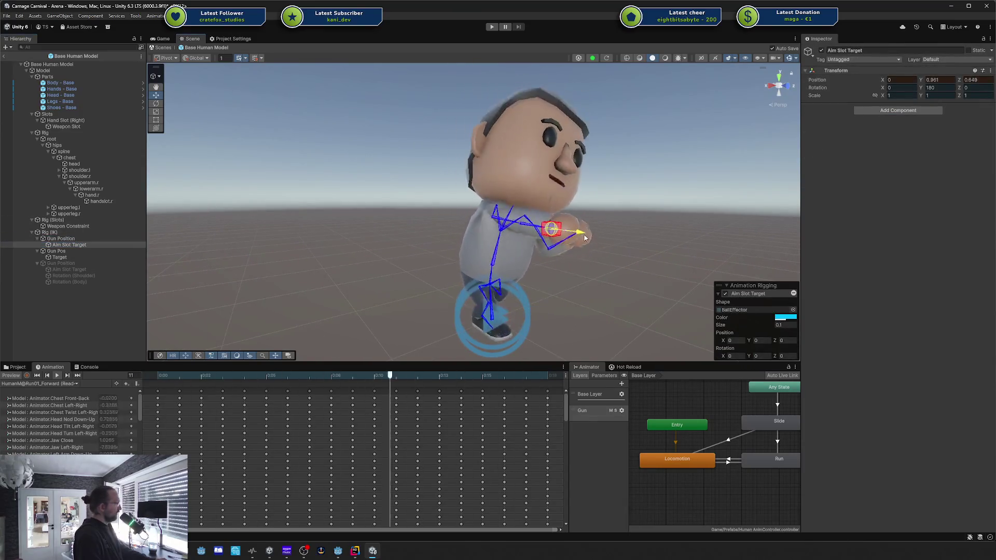
mouse_move(561, 238)
mouse_down()
mouse_move(605, 217)
mouse_move(596, 218)
mouse_move(608, 231)
mouse_move(492, 225)
mouse_move(510, 206)
mouse_move(602, 243)
mouse_move(215, 192)
mouse_move(155, 208)
mouse_up()
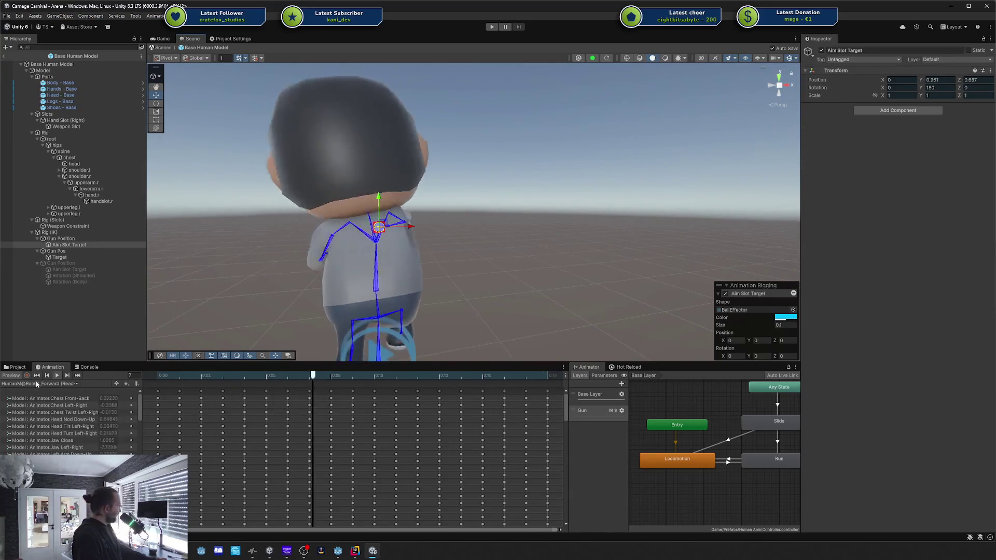
Switch the preview to the HumanM@Walk01_Forward clip and play it, framed on the aim target.
click(51, 382)
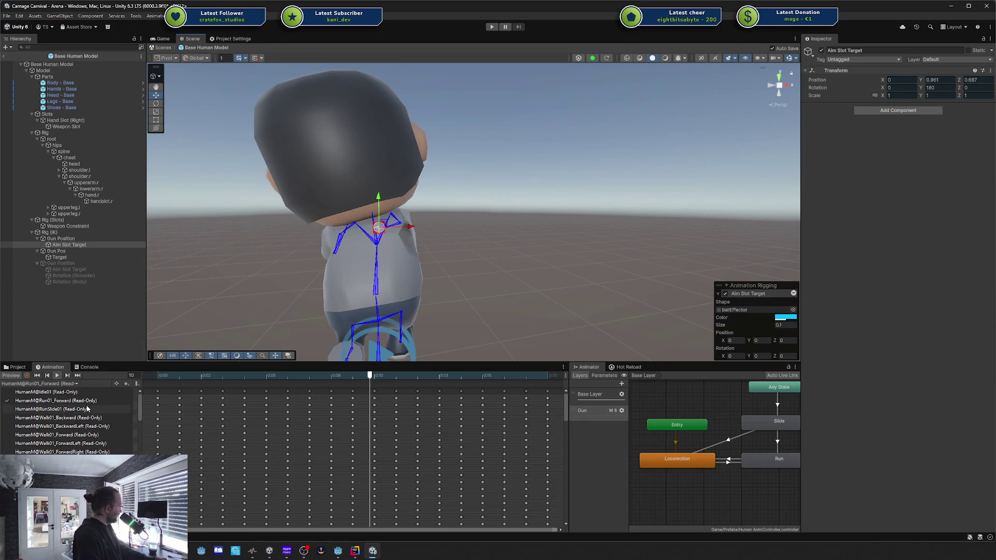
click(101, 436)
key(f)
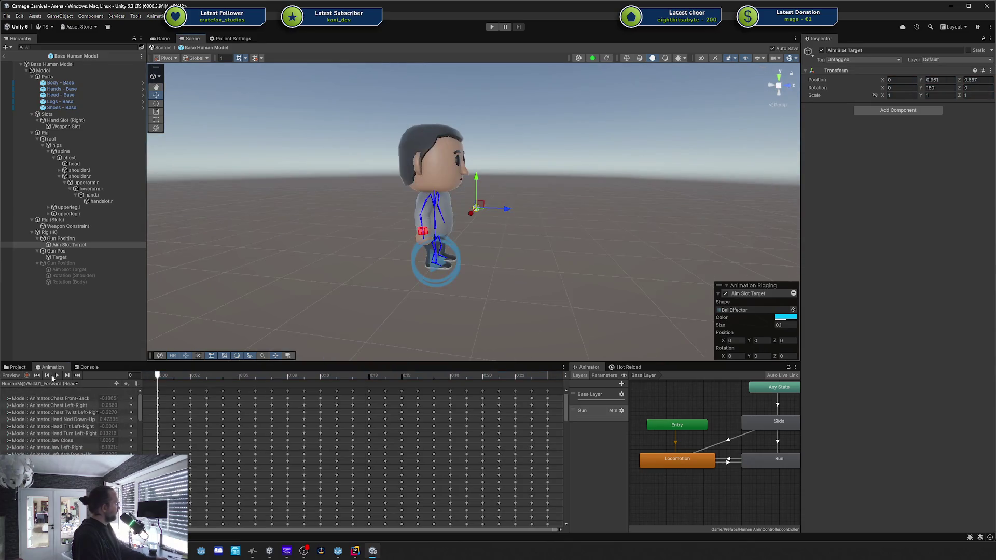
click(56, 375)
scroll(513, 210, up, 5)
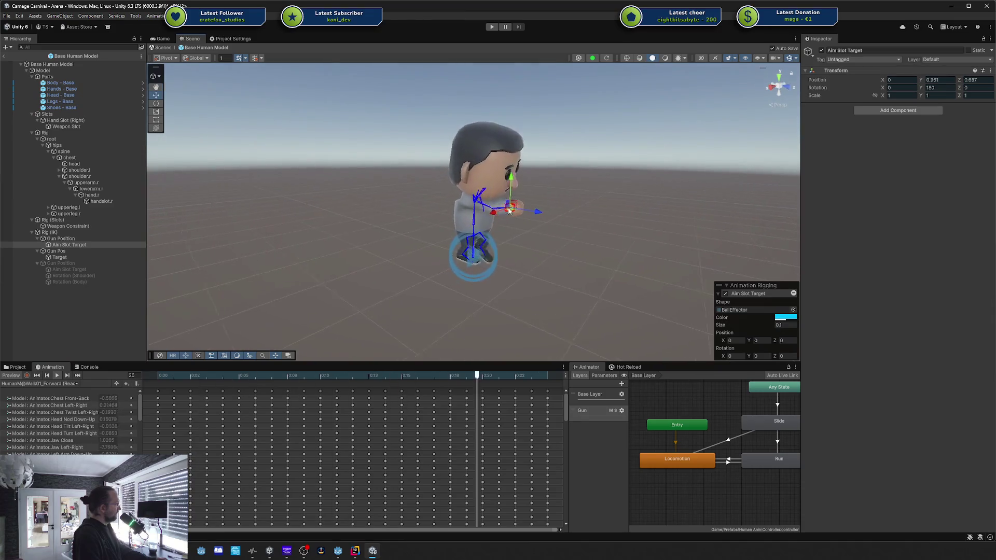
scroll(514, 210, up, 2)
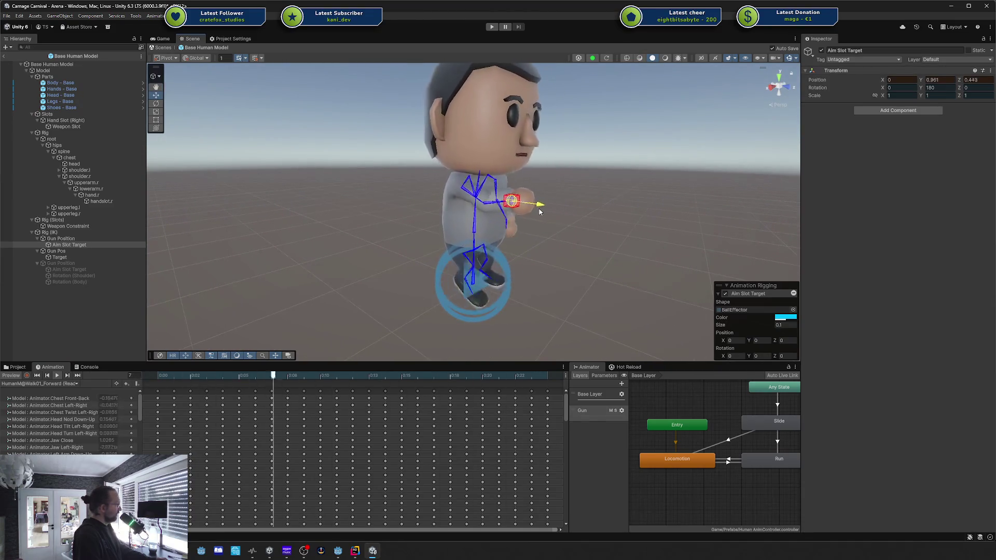
mouse_move(543, 207)
mouse_down()
mouse_move(460, 200)
mouse_move(516, 211)
mouse_move(566, 202)
mouse_move(618, 216)
mouse_up()
Try moving the aim target sideways and forward, then revert it to Z 0.506.
drag(620, 251, 581, 249)
key(ctrl+z)
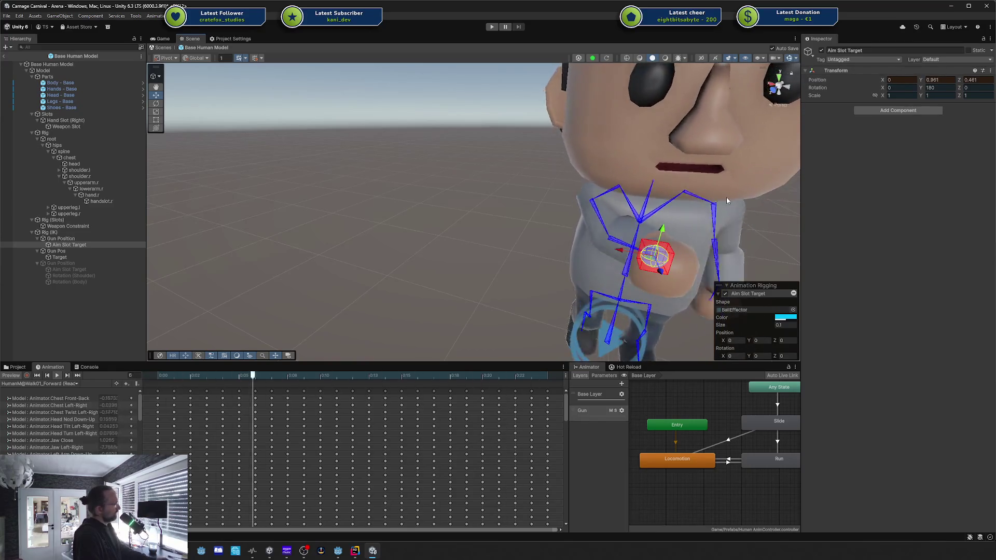
scroll(589, 251, up, 3)
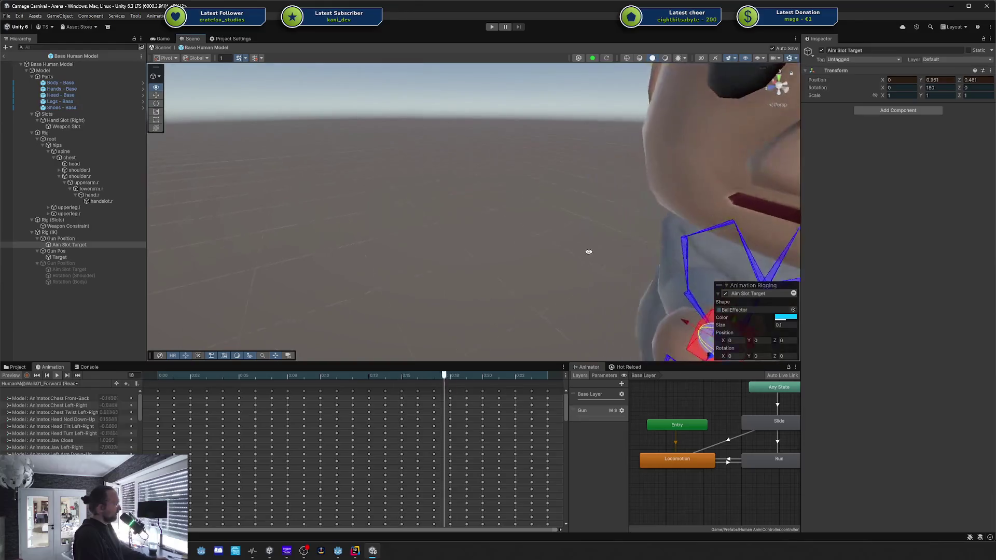
scroll(596, 244, down, 10)
scroll(554, 231, up, 8)
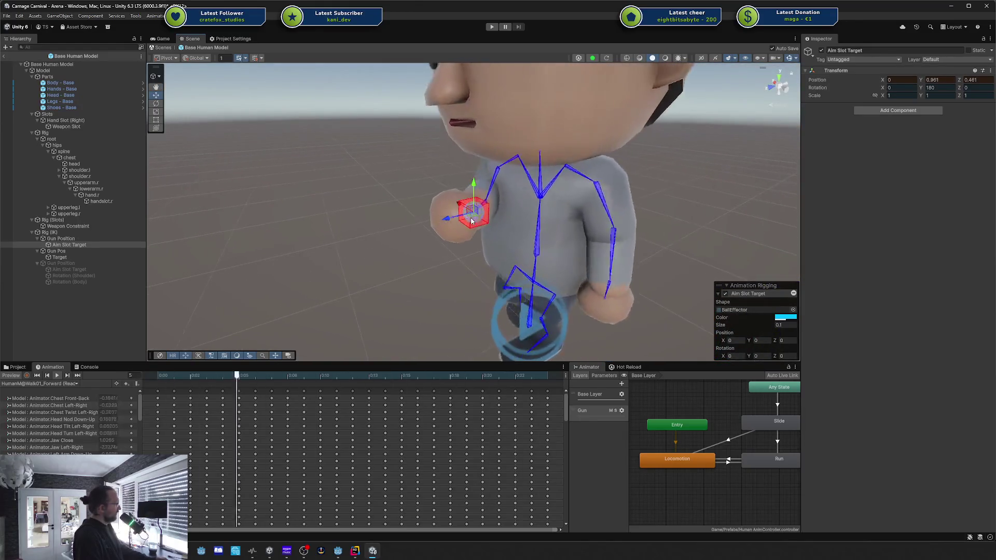
drag(450, 222, 440, 223)
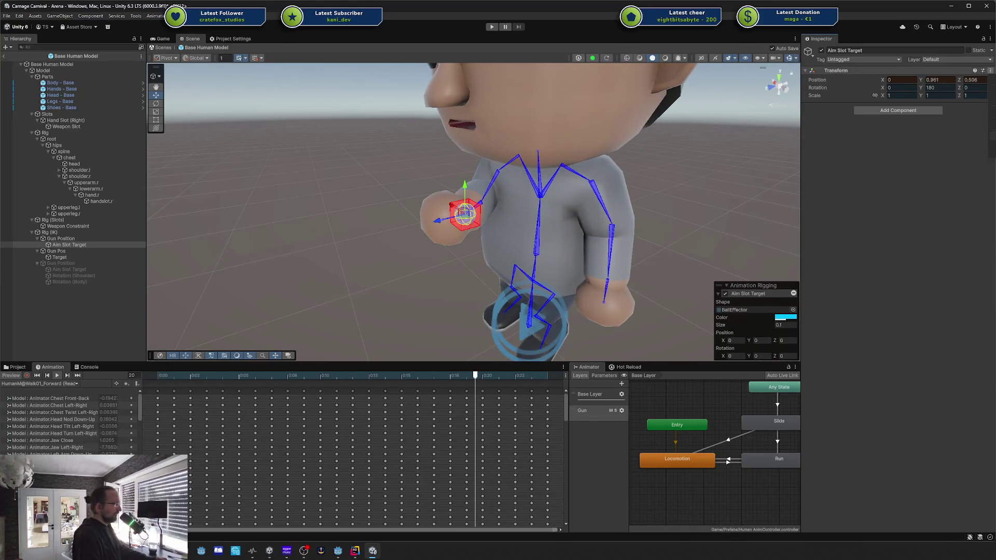
click(15, 376)
key(Return)
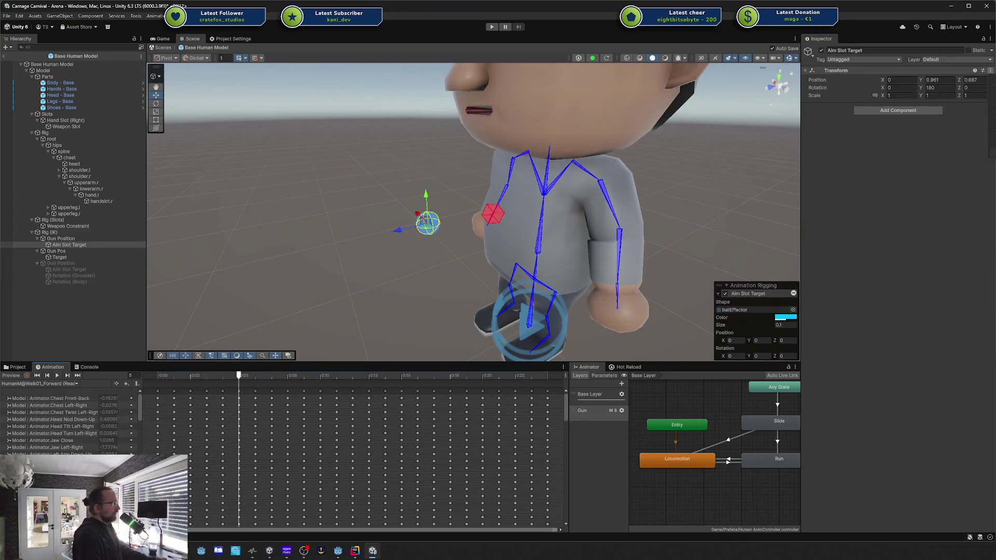
key(ctrl+z)
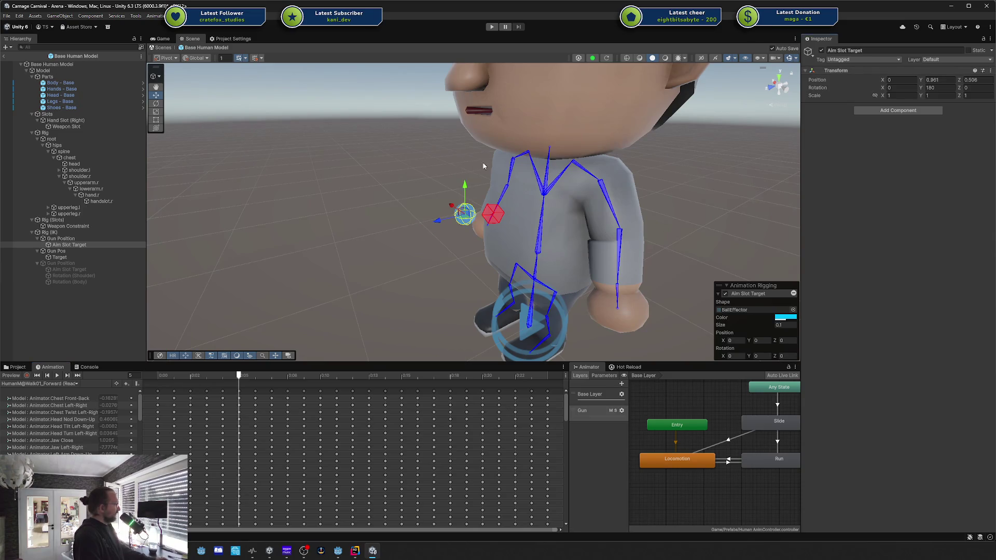
Orbit to a side view and select Gun Position to show its Multi-Parent Constraint.
mouse_move(396, 216)
mouse_down()
mouse_move(596, 216)
mouse_move(553, 238)
mouse_up()
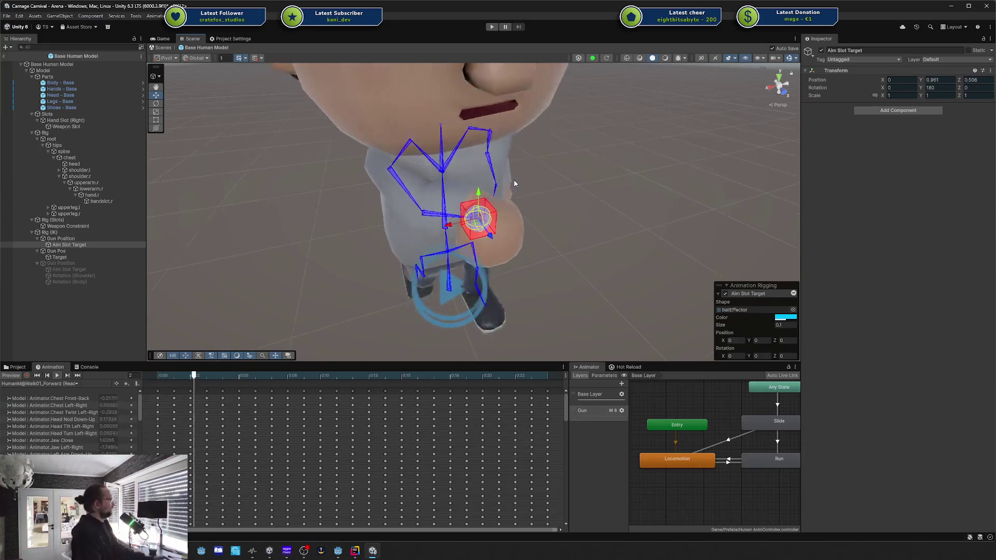
mouse_move(521, 179)
mouse_down()
mouse_move(574, 173)
mouse_move(654, 193)
mouse_up()
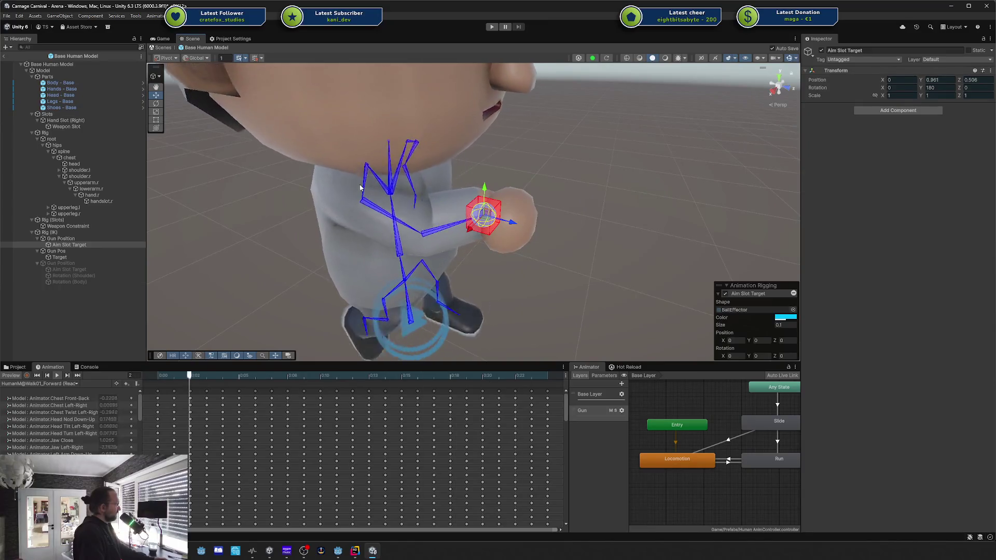
click(79, 240)
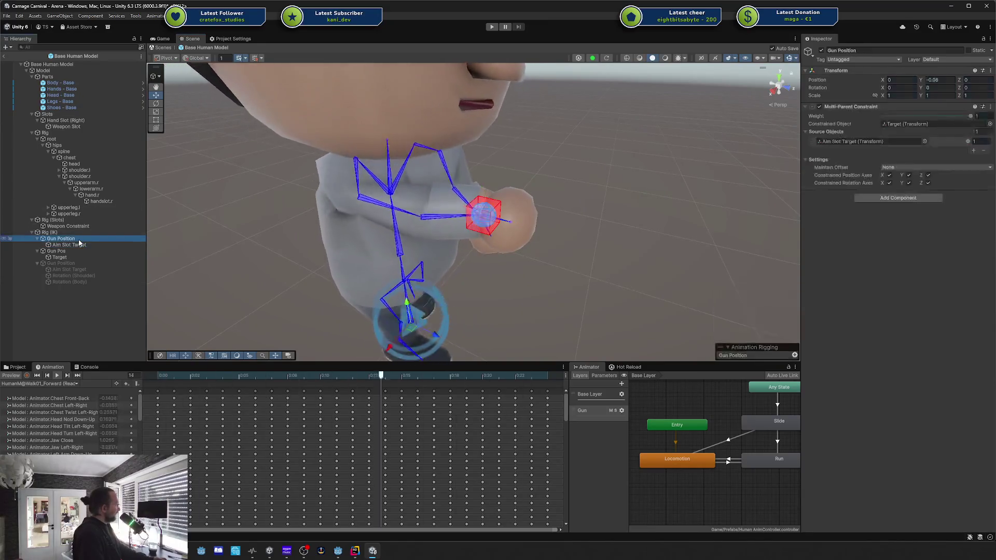
Expand Gun Pos's Chain IK settings, keep target offset None, and tune tip rotation, tolerance and weight.
click(81, 253)
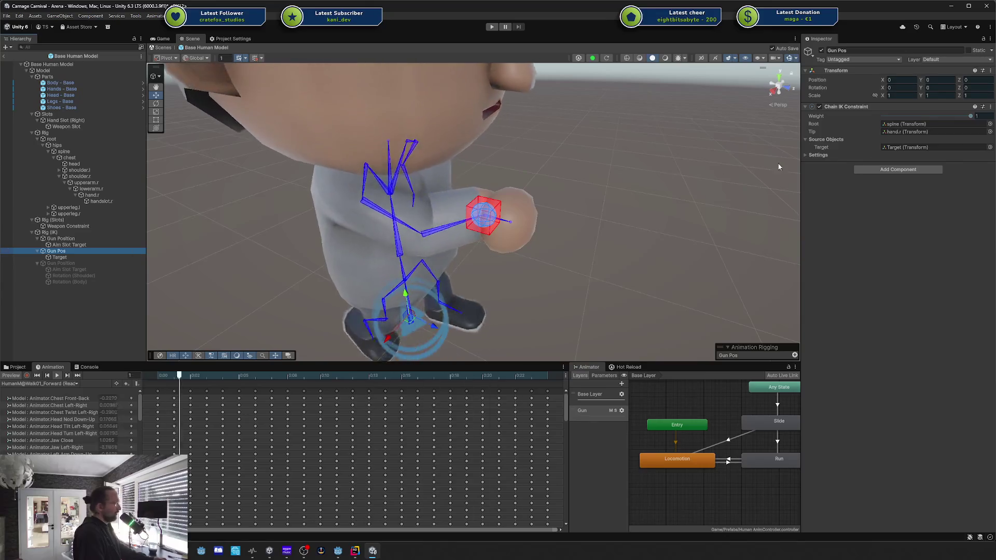
click(815, 156)
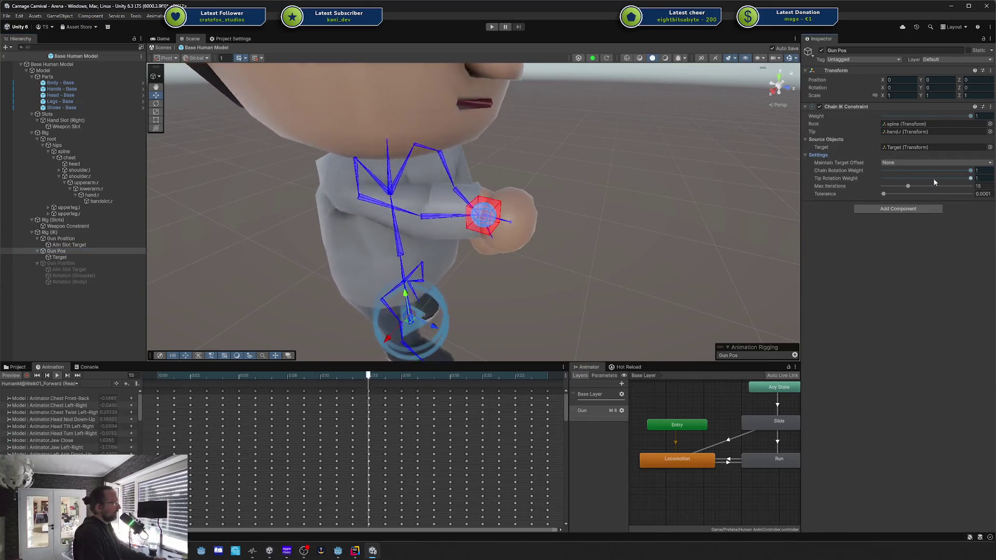
click(911, 164)
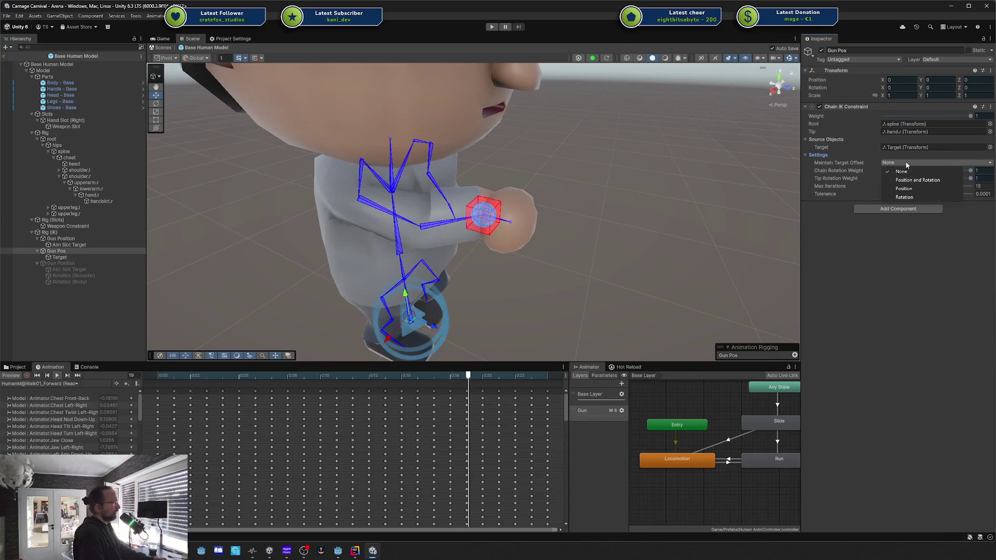
click(907, 162)
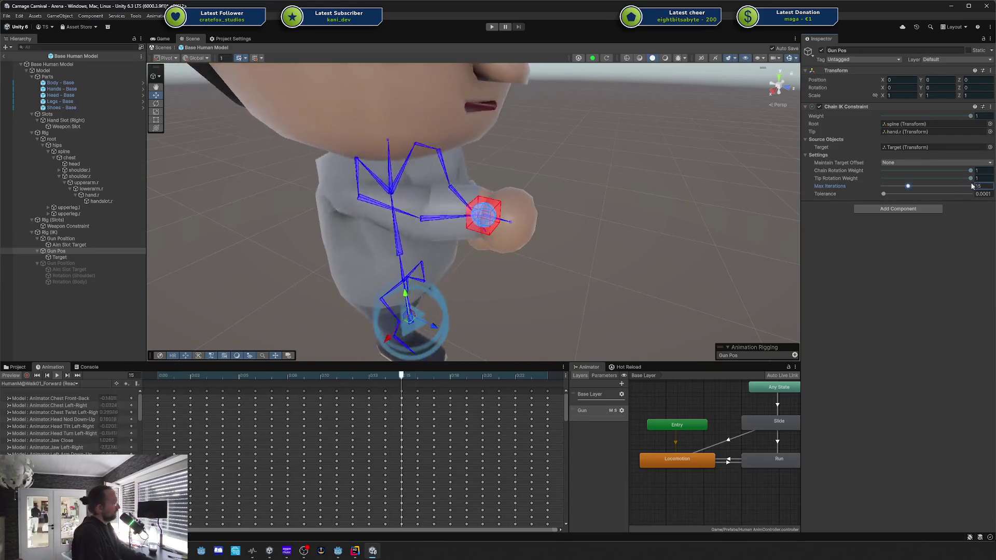
mouse_move(895, 179)
mouse_down()
mouse_move(970, 178)
mouse_move(933, 173)
mouse_up()
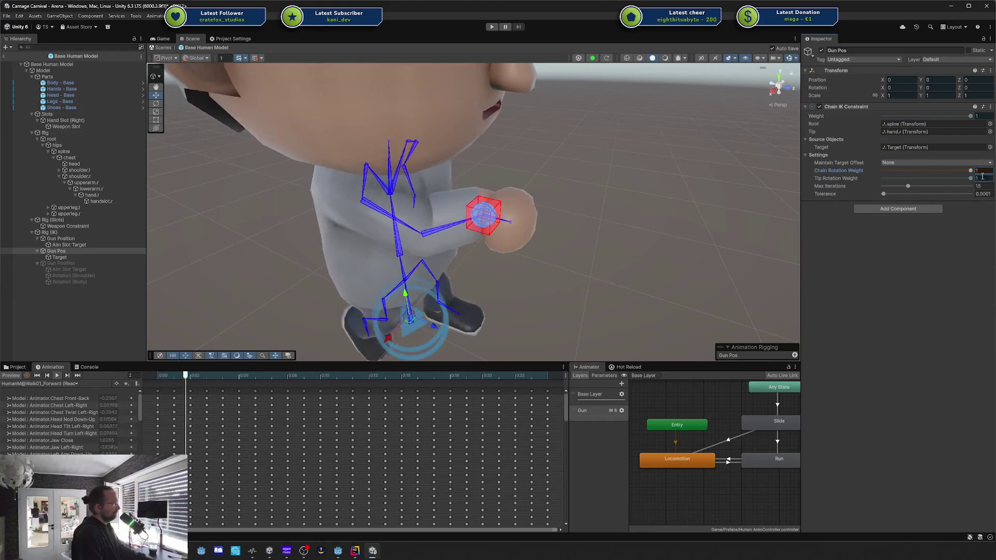
drag(885, 193, 976, 192)
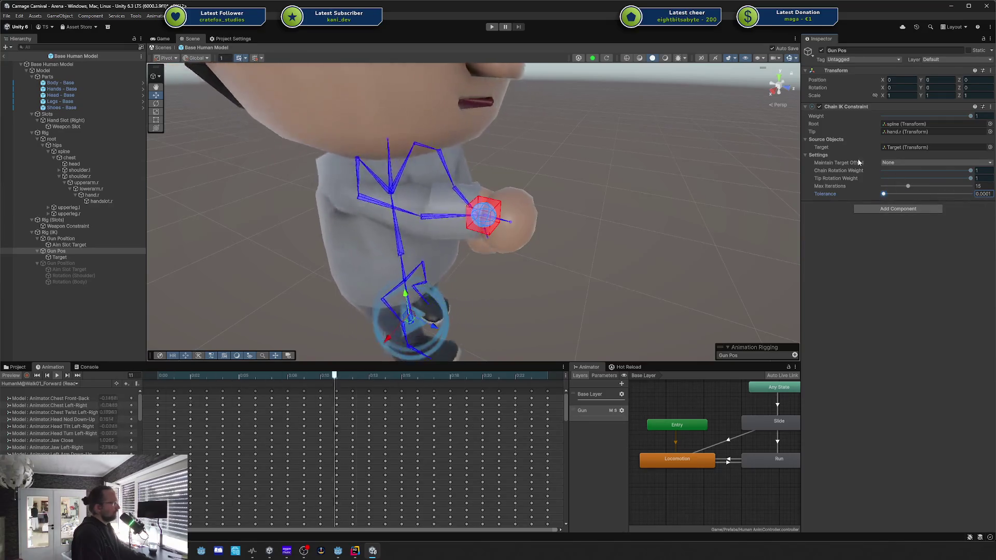
drag(899, 121, 891, 128)
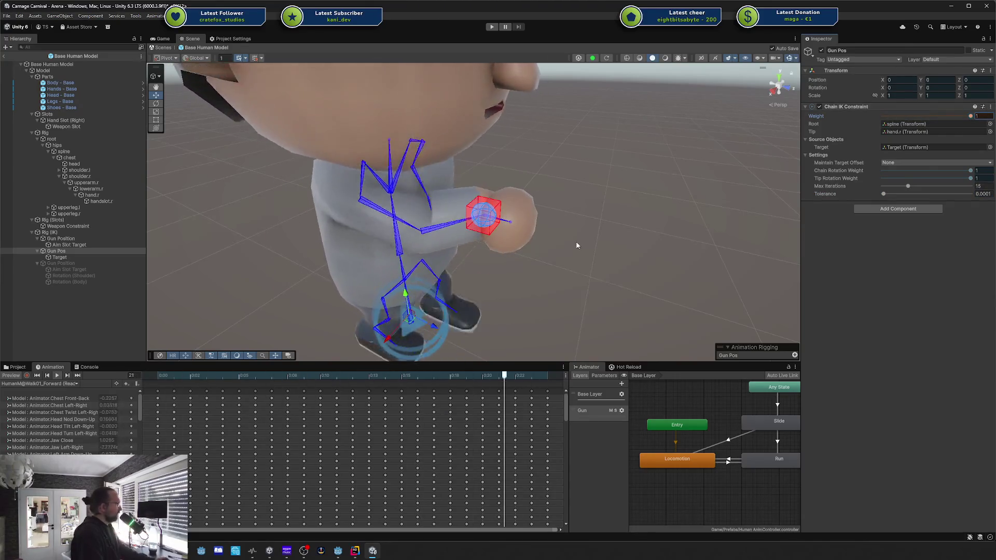
Replace the Chain IK root bone with shoulder.r.
drag(571, 228, 467, 156)
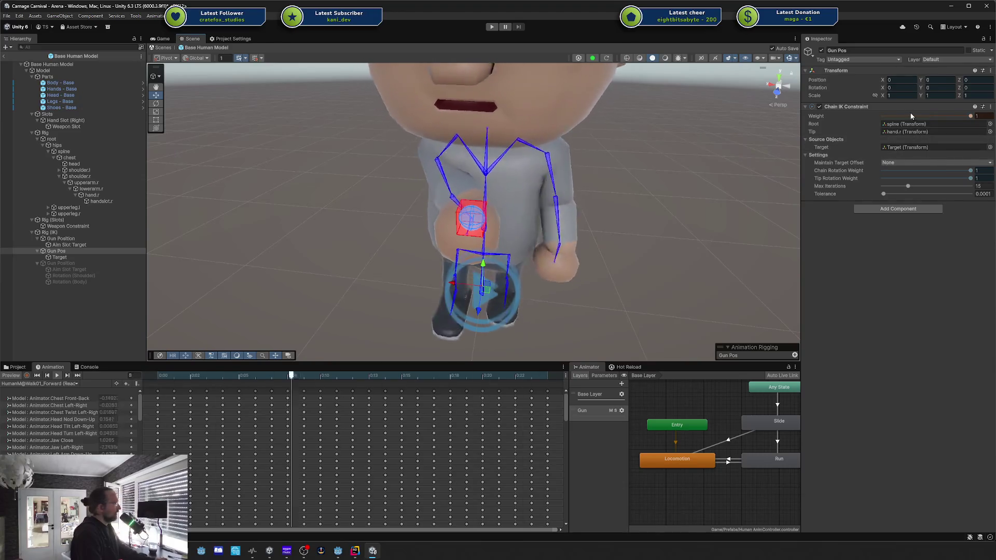
click(923, 125)
drag(923, 125, 916, 127)
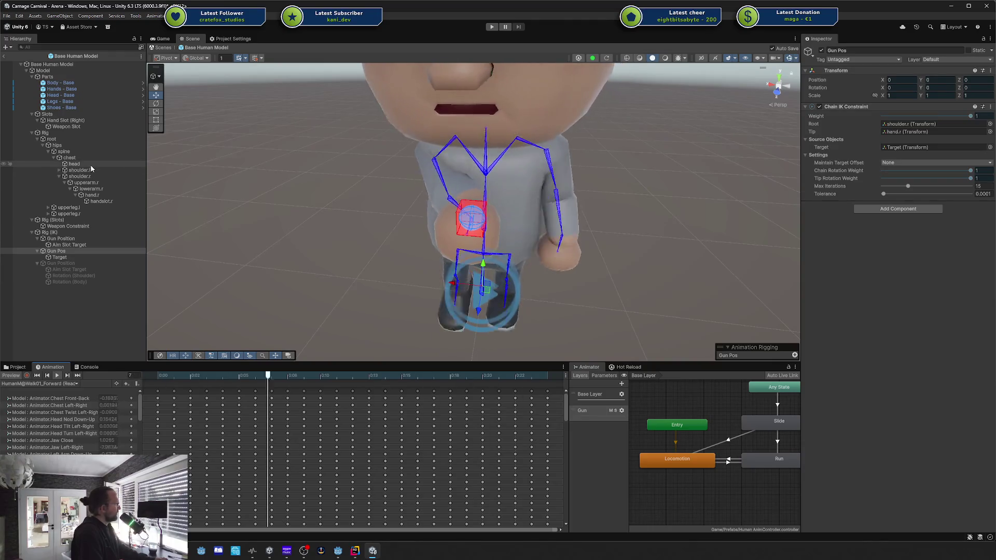
Try chest and then hand.r as the Chain IK root, undoing the hand.r change.
drag(76, 154, 917, 128)
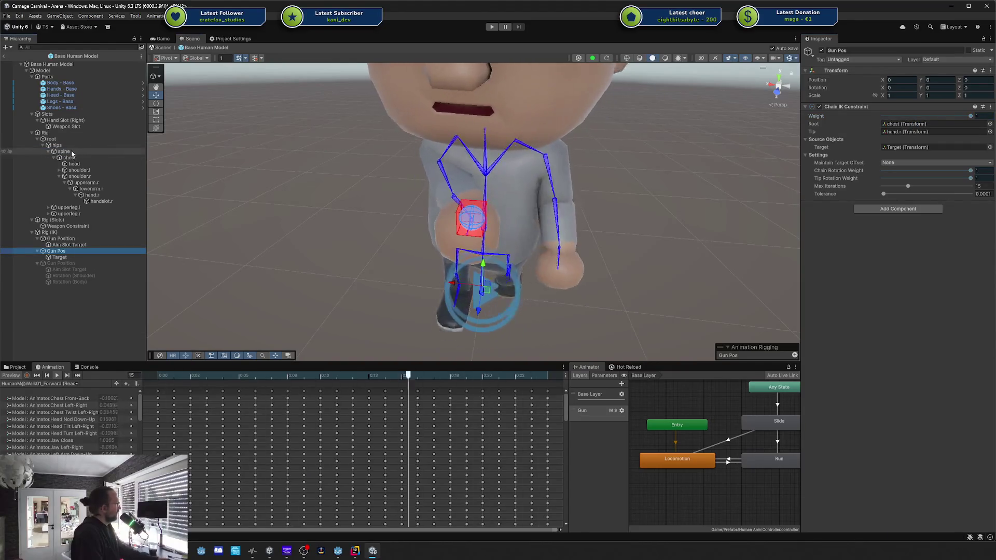
drag(92, 195, 897, 129)
key(ctrl+z)
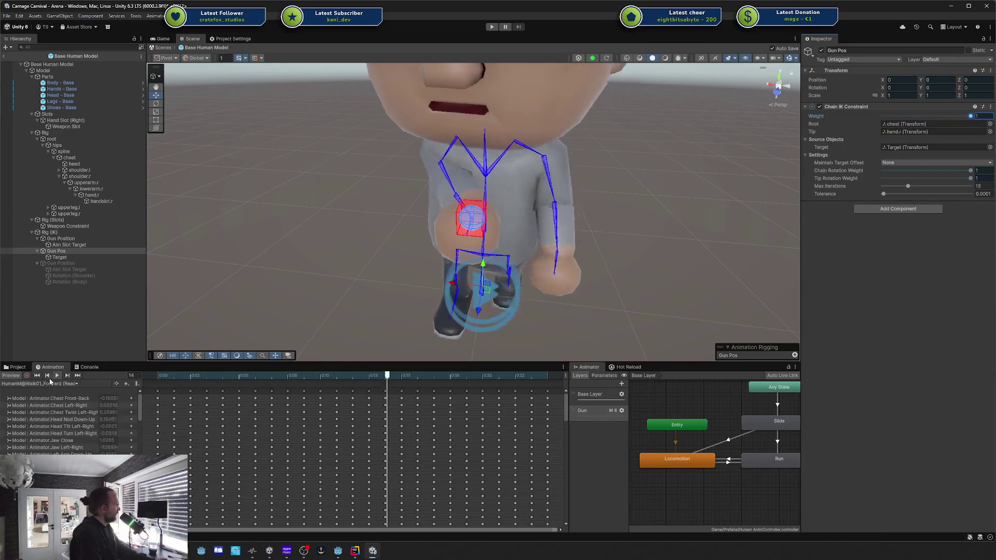
Replay the walk preview from the start with the IK and view it from the left.
click(44, 378)
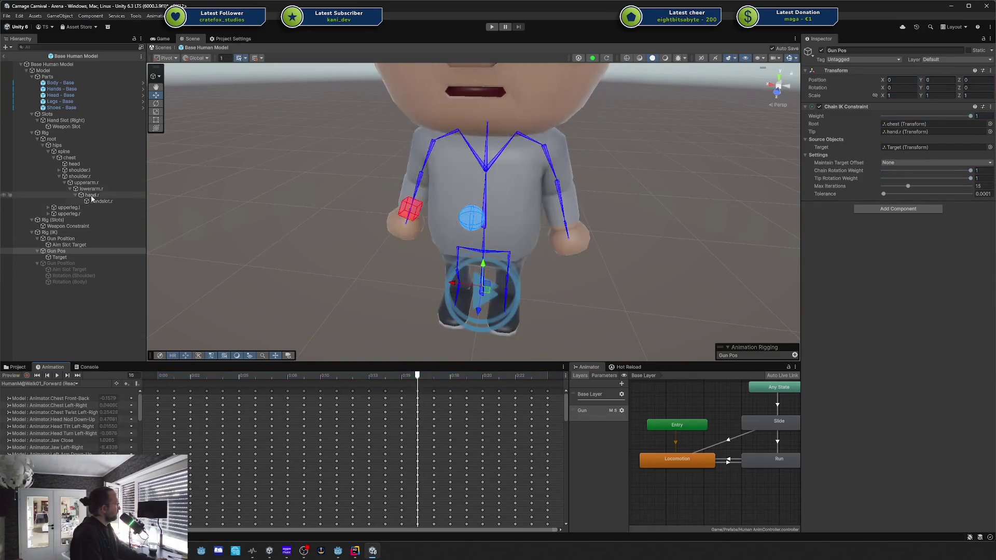
click(54, 375)
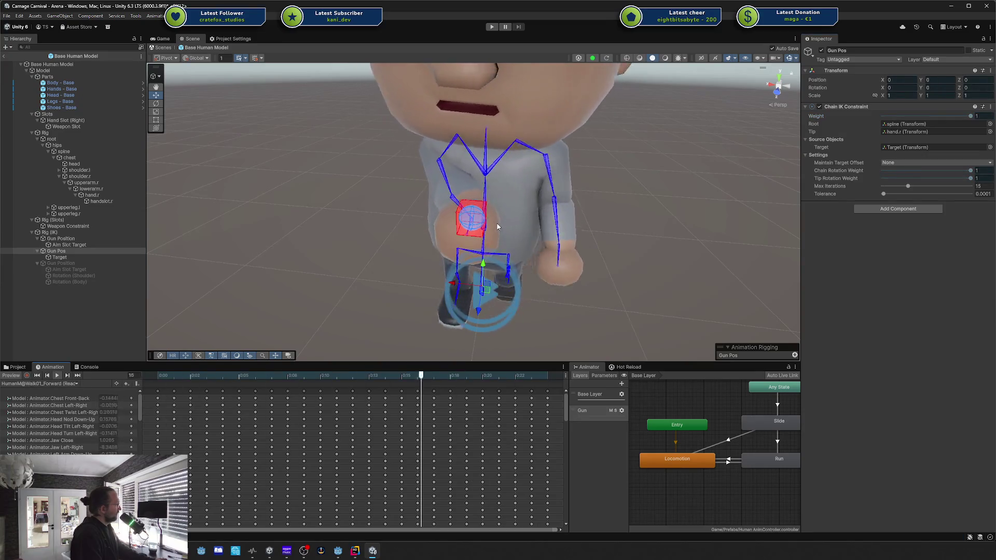
drag(608, 210, 488, 199)
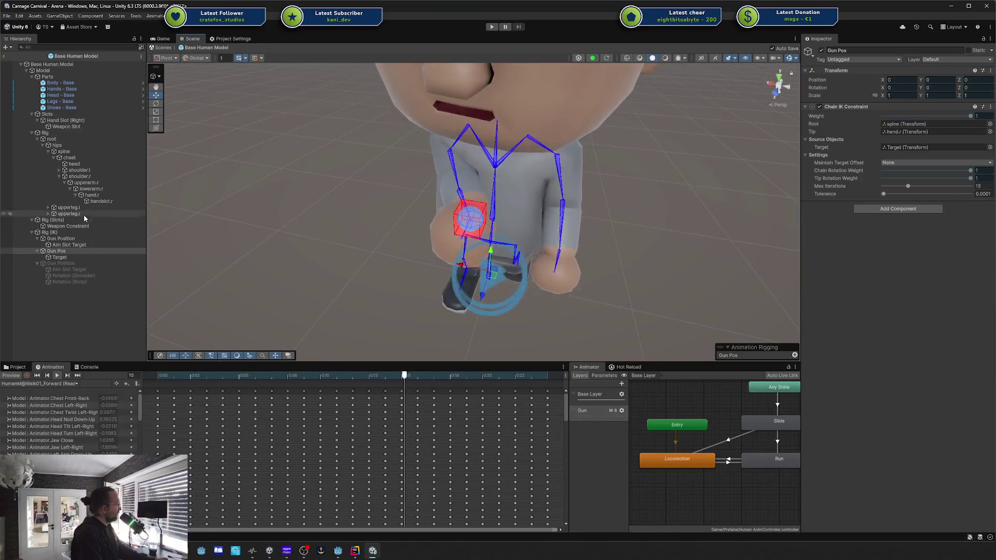
click(74, 245)
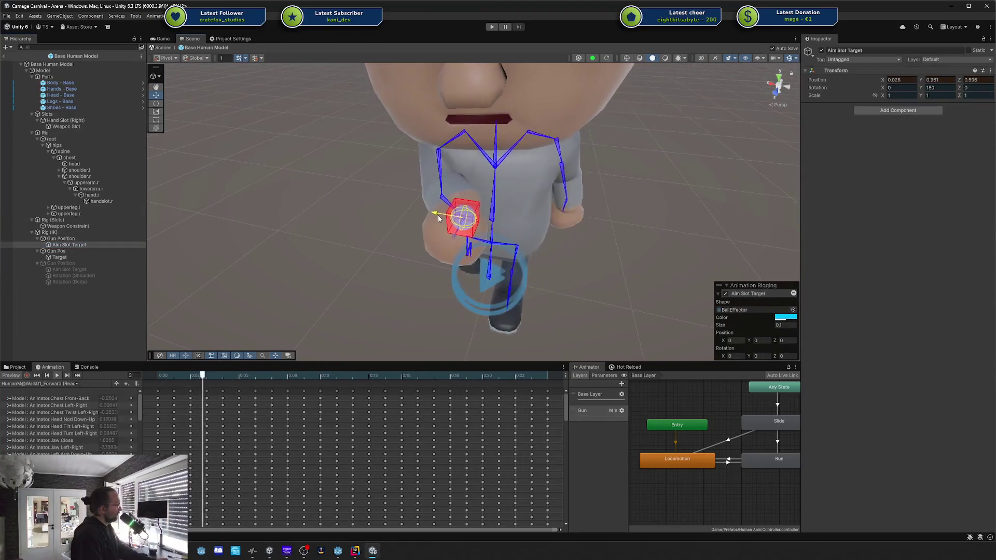
Shift the Aim Slot Target along X, then undo so it stays at 0, 0.981, 0.506.
drag(440, 218, 465, 217)
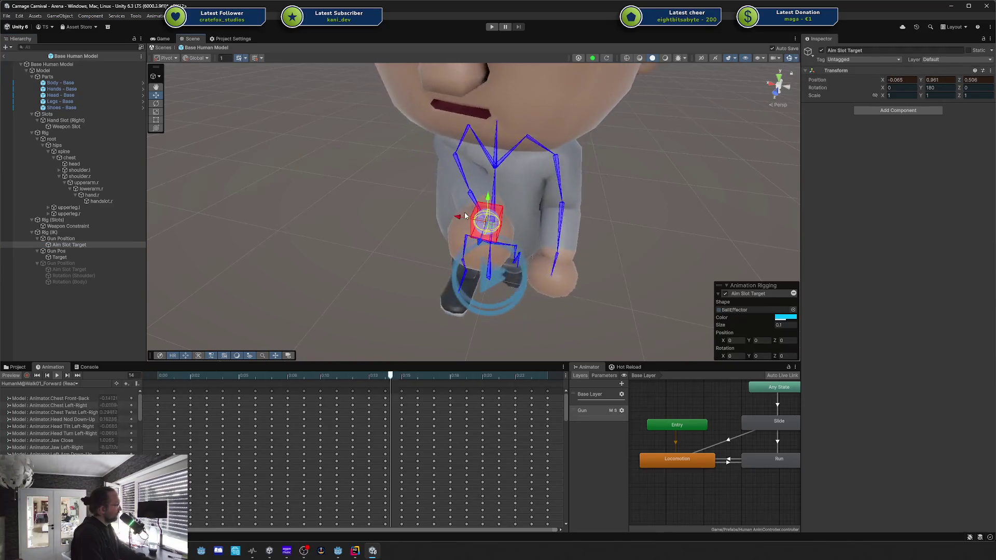
key(ctrl+z)
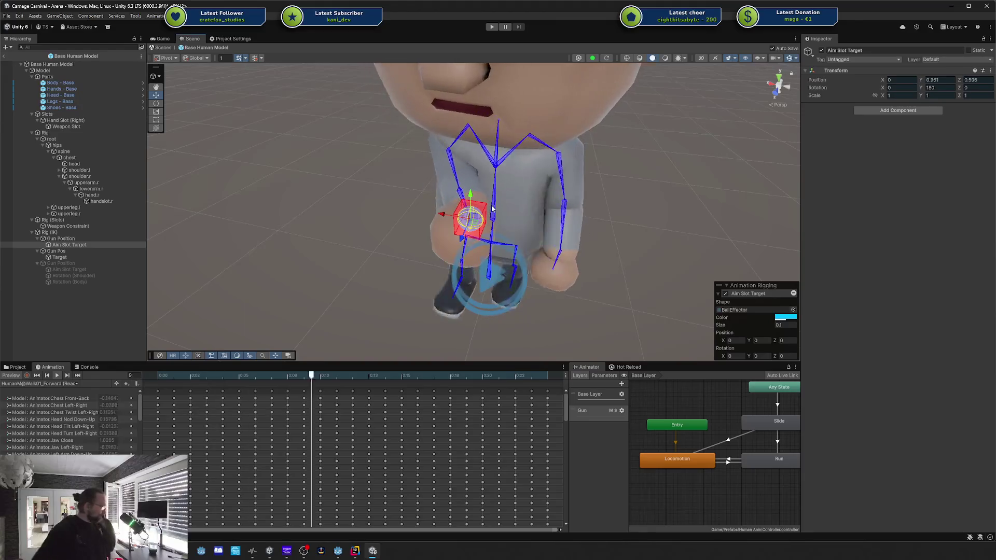
Drag the Aim Slot Target outward to X 0.281 so the right hand follows it.
mouse_move(493, 208)
mouse_down()
mouse_move(607, 225)
mouse_move(628, 208)
mouse_up()
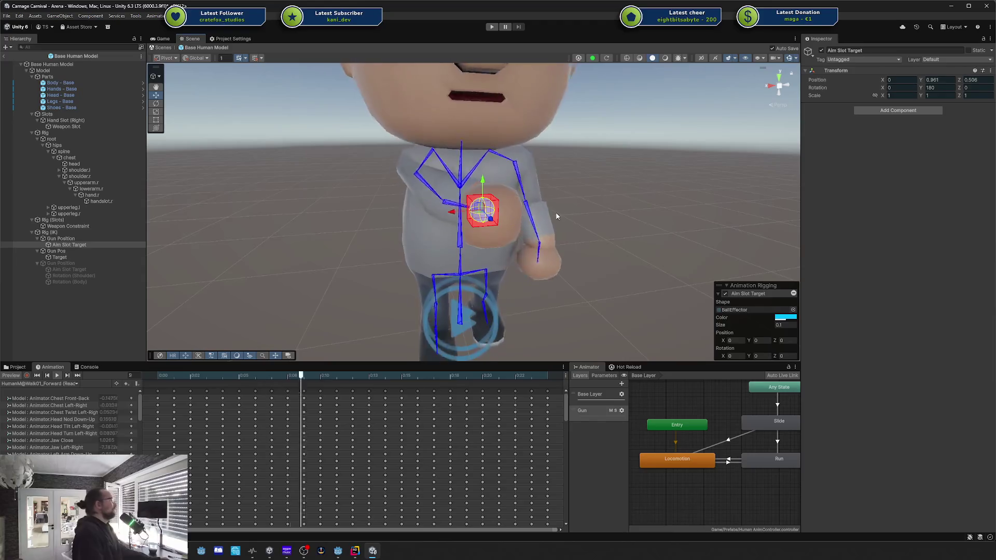
mouse_move(555, 196)
mouse_down()
mouse_move(498, 265)
mouse_move(488, 249)
mouse_up()
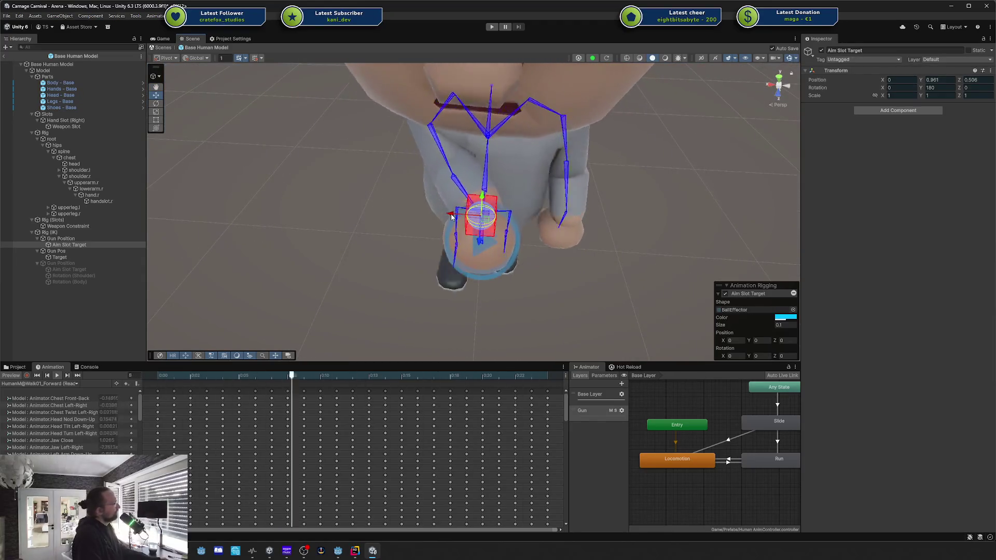
mouse_move(473, 216)
mouse_down()
mouse_move(386, 216)
mouse_move(405, 226)
mouse_move(533, 182)
mouse_up()
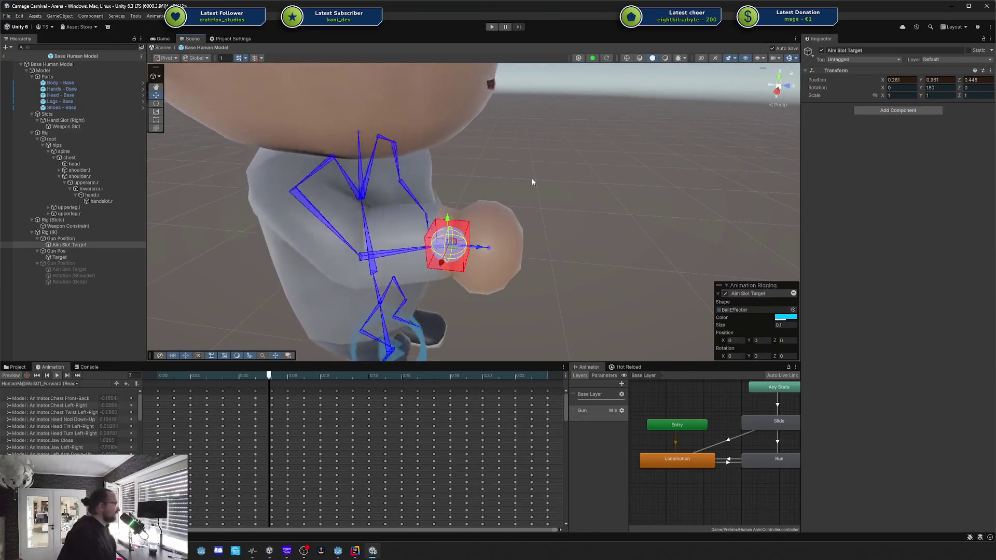